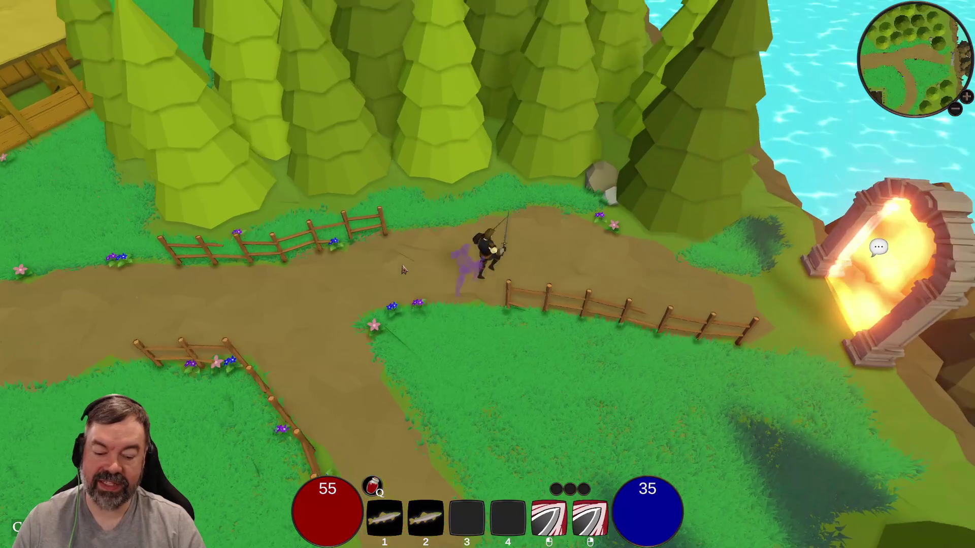
Step: Walk the hero from the stone portal into the graveyard, reading the first graves' inscriptions
key(s)
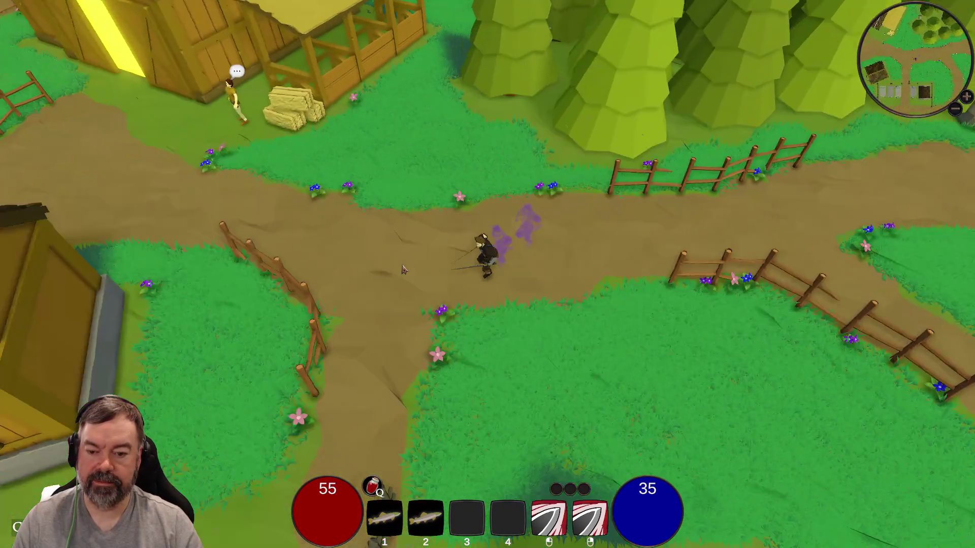
key(s)
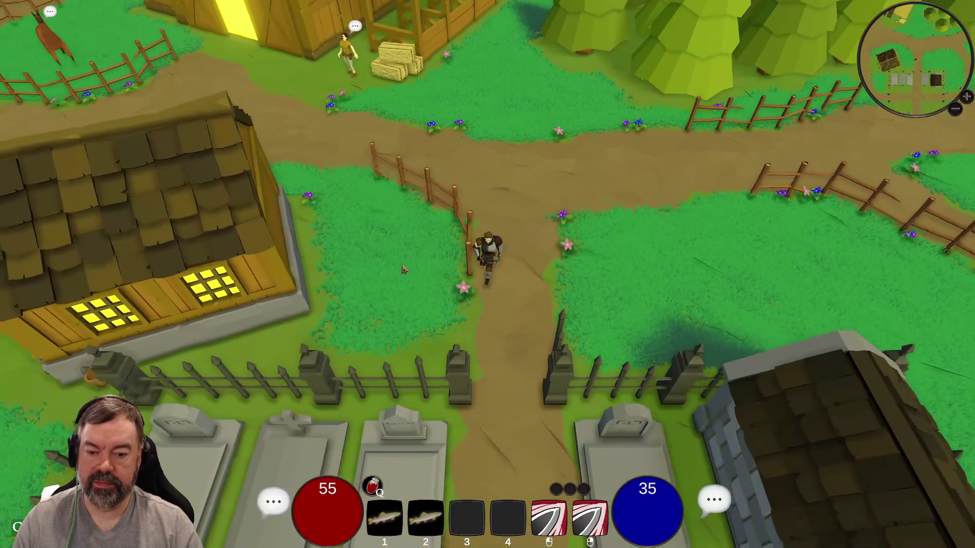
key(a)
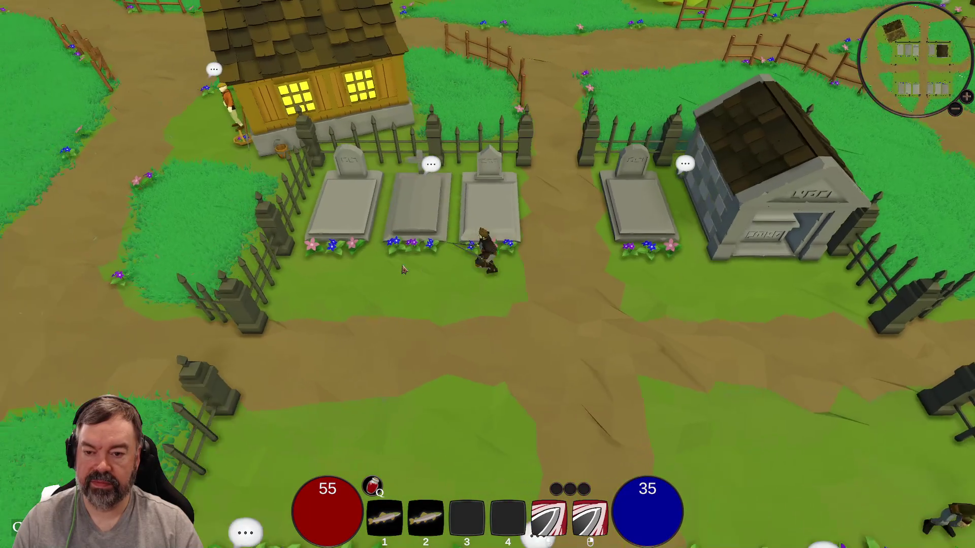
key(e)
key(a)
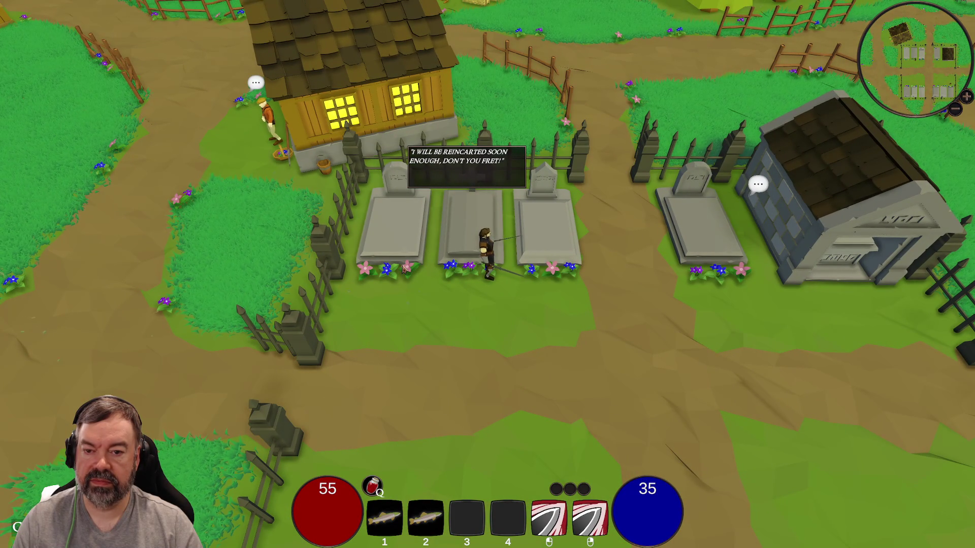
key(s)
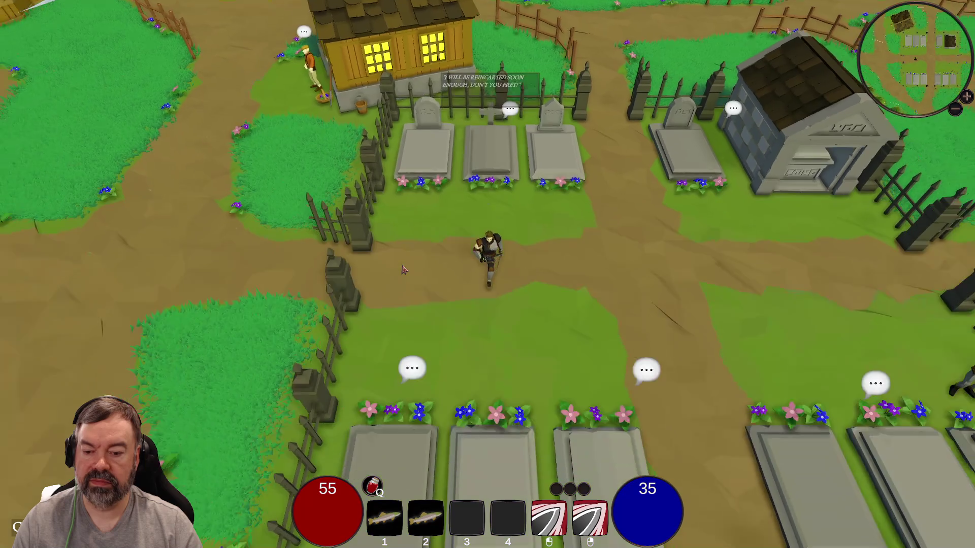
key(s)
key(e)
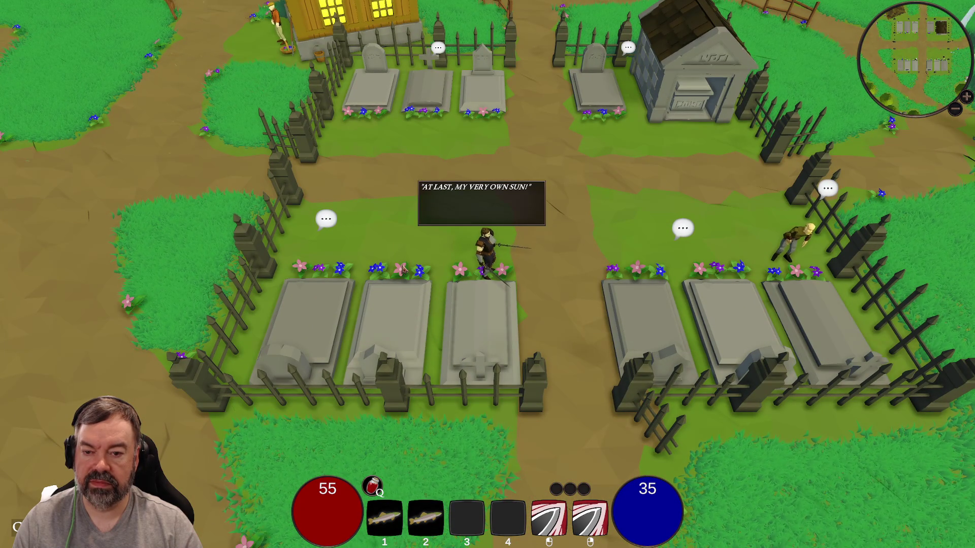
key(d)
key(e)
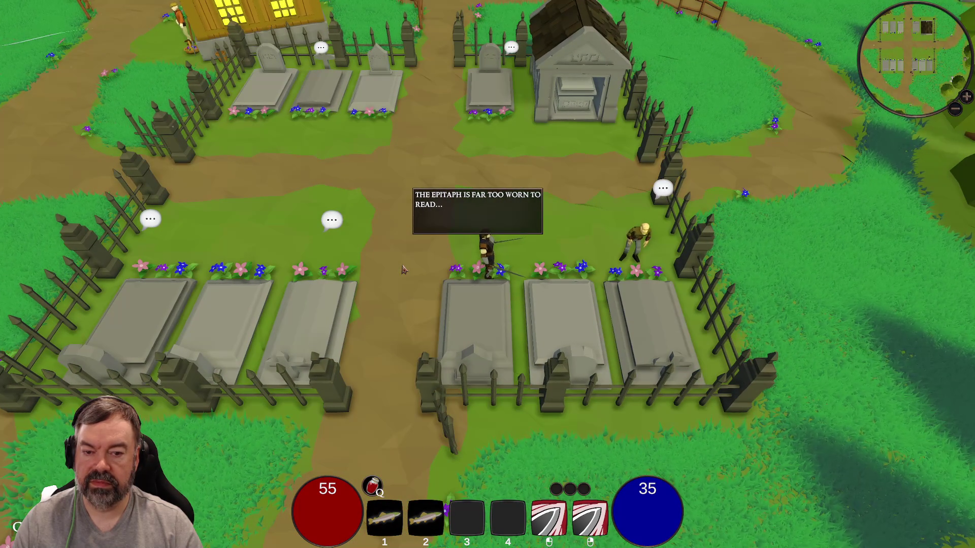
Step: Read the graves beside the mausoleum and down the row, revisiting the Cudleth headstone
key(w)
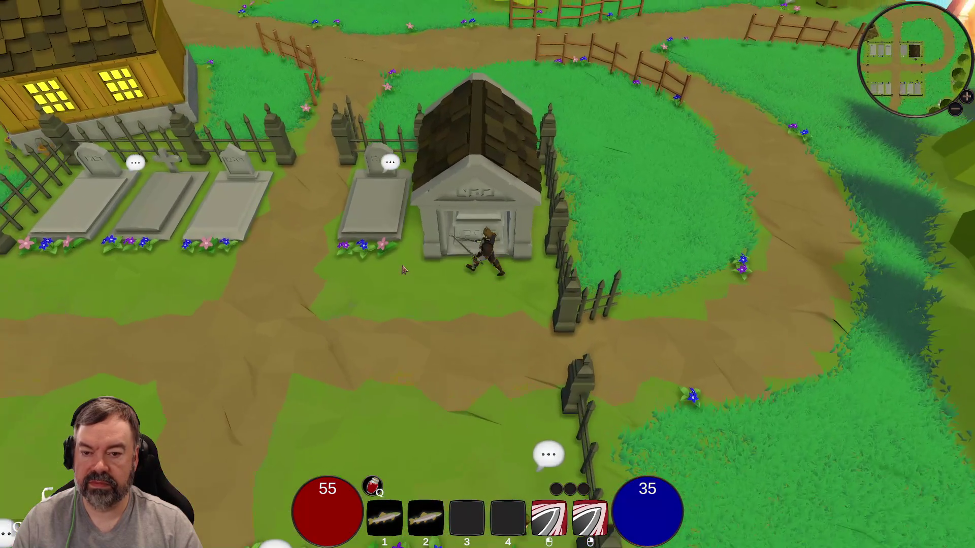
key(a)
key(e)
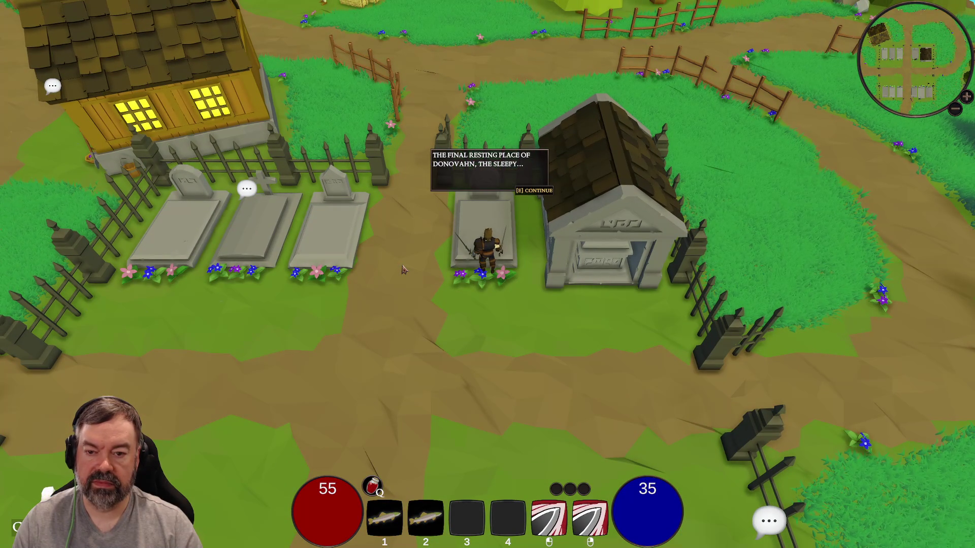
key(s)
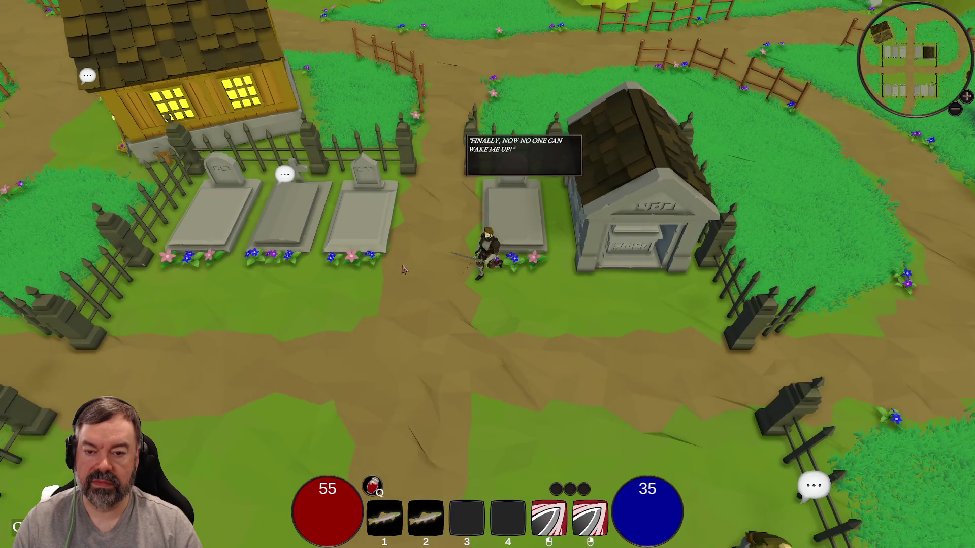
key(e)
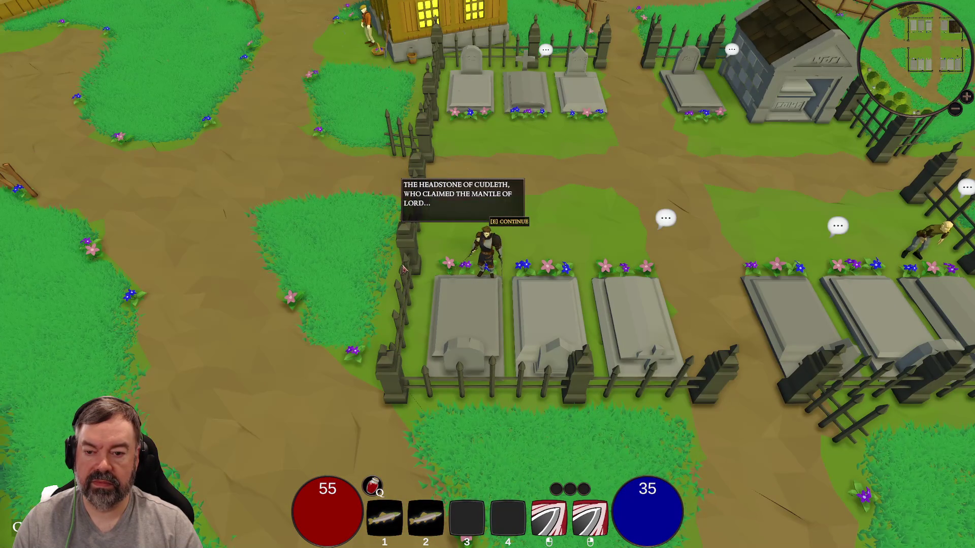
key(a)
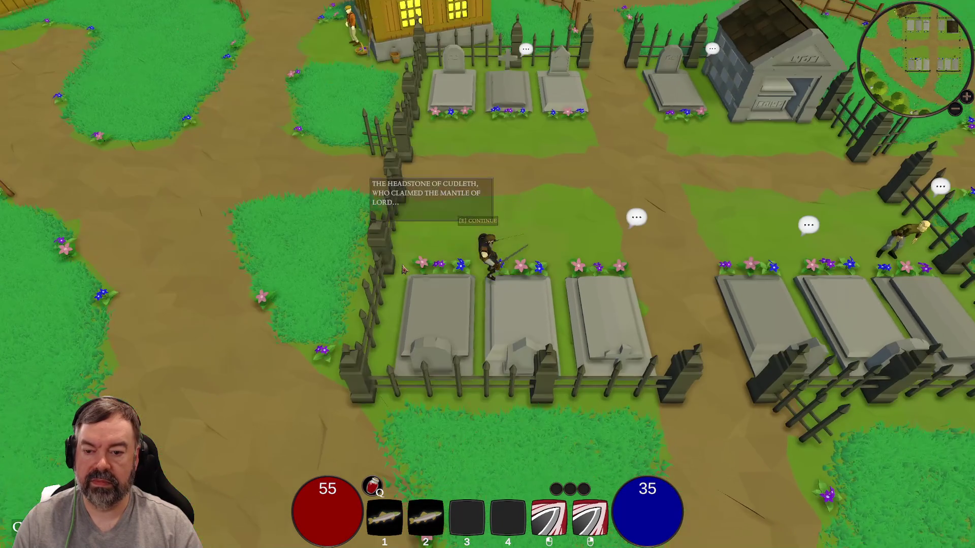
key(d)
key(a)
key(e)
Step: Walk east into the forest clearing, head back north, and bring up the character stats panel
key(d)
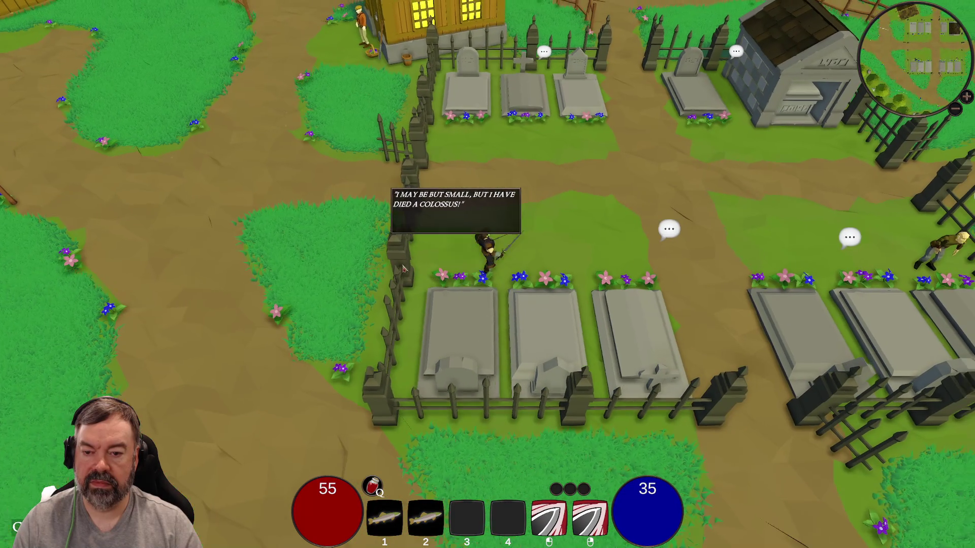
key(s)
key(s)
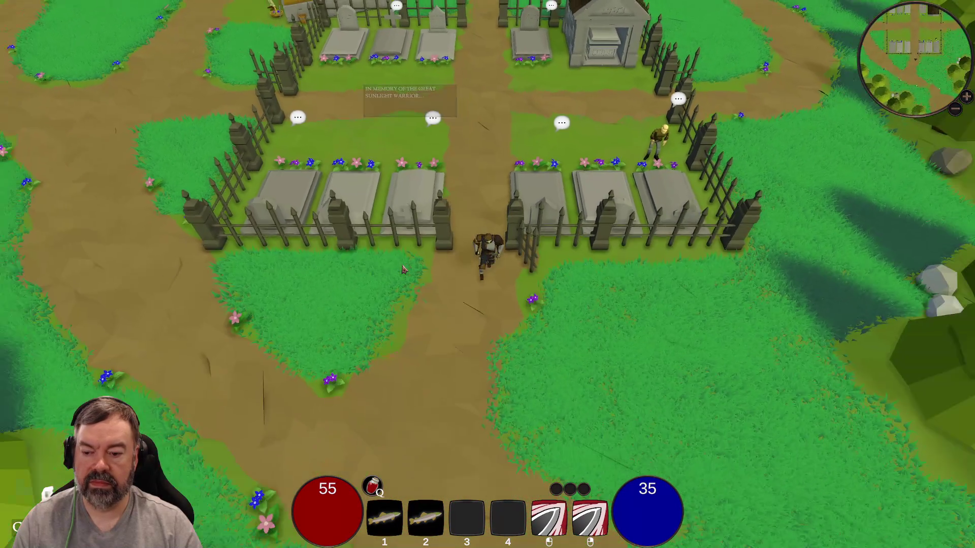
key(d)
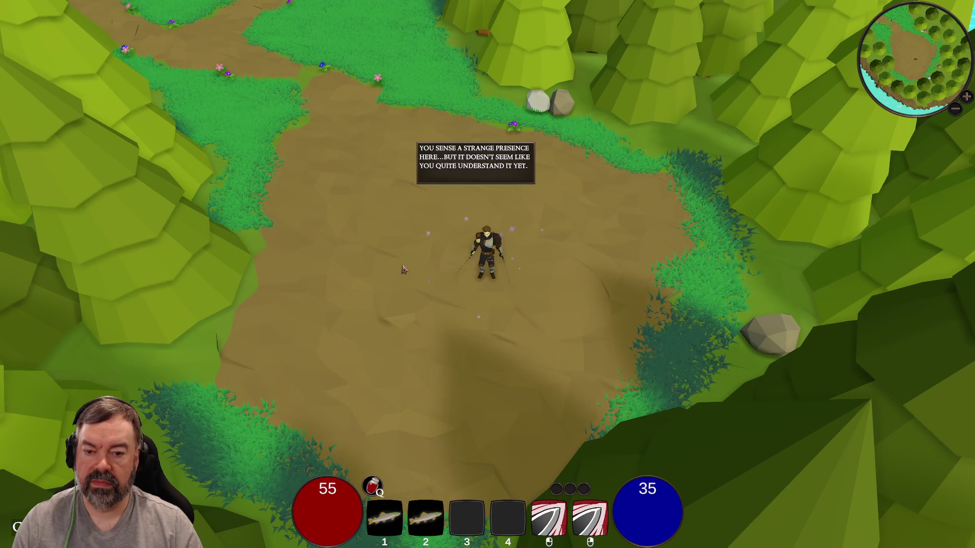
key(w)
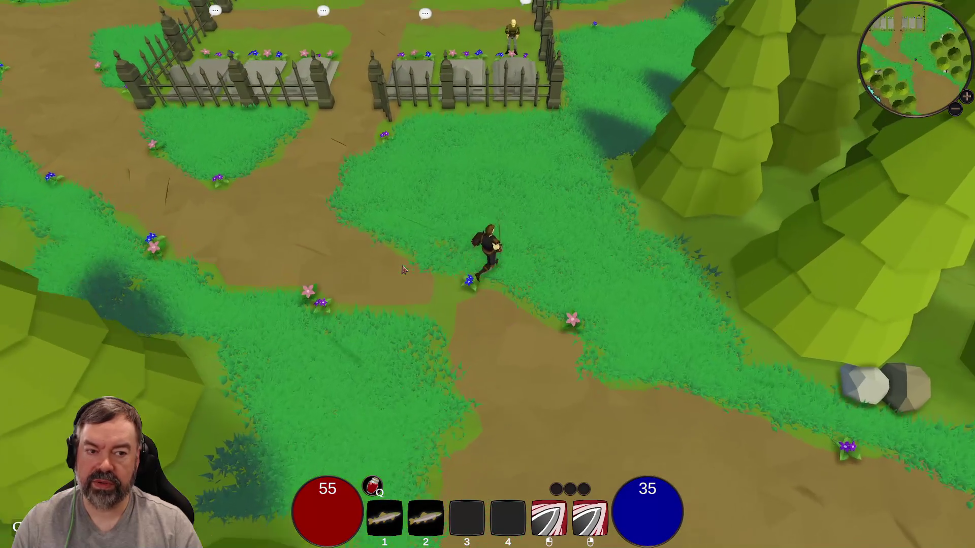
mouse_move(402, 270)
mouse_down()
mouse_move(716, 225)
mouse_move(957, 113)
mouse_up()
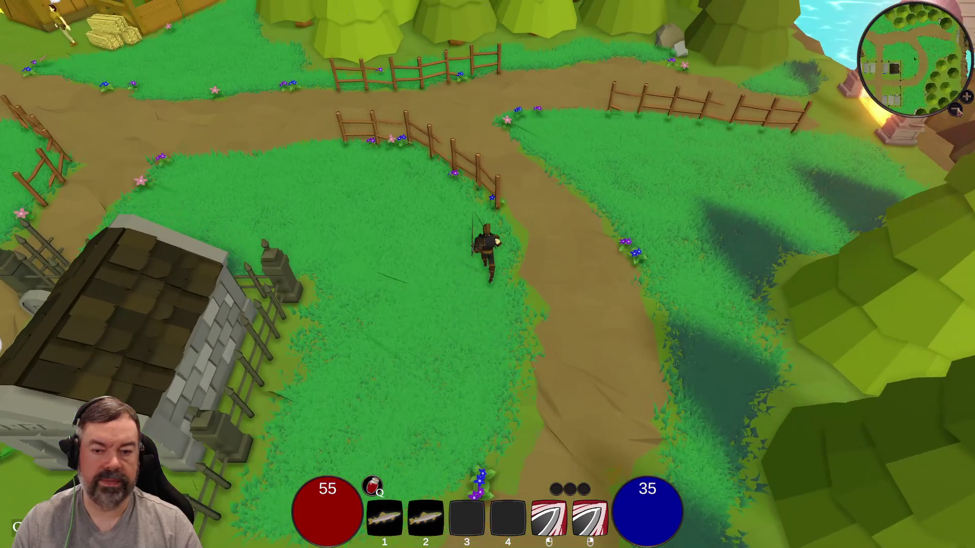
key(c)
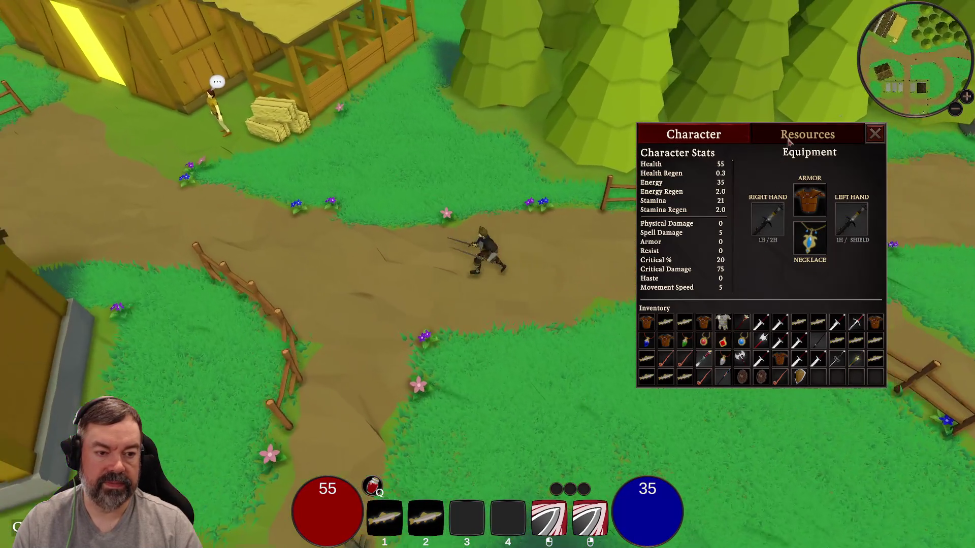
Step: Check the Resources tab, return to the Character tab, and run to the fountain square
click(789, 138)
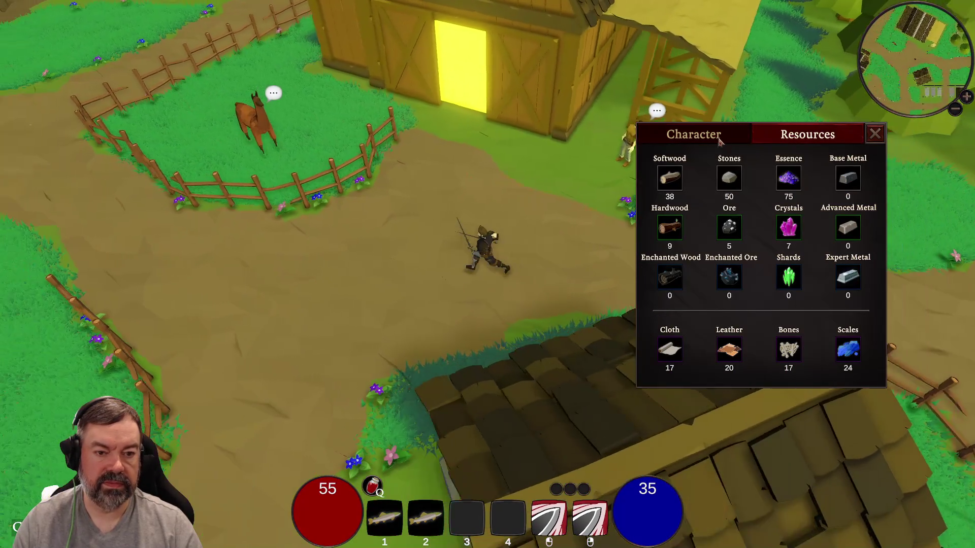
click(719, 140)
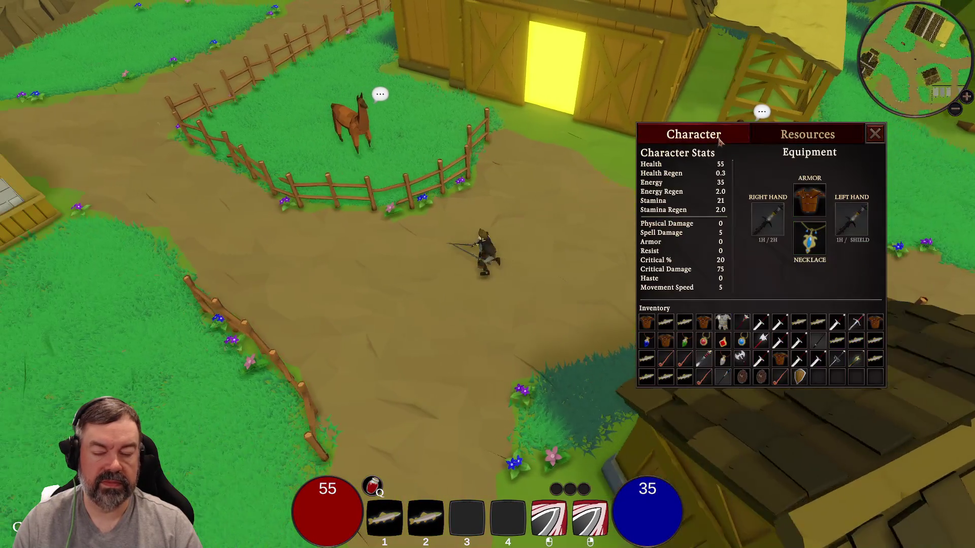
key(w)
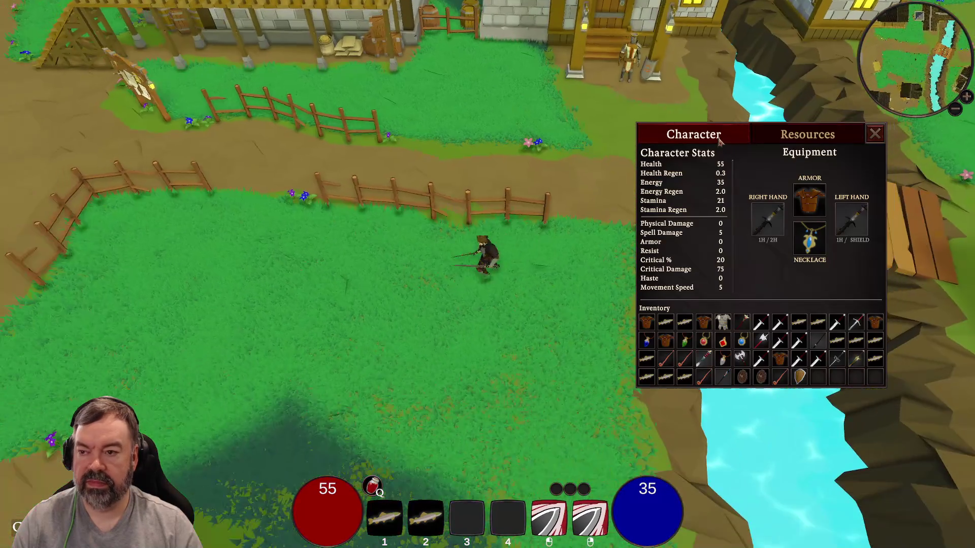
key(a)
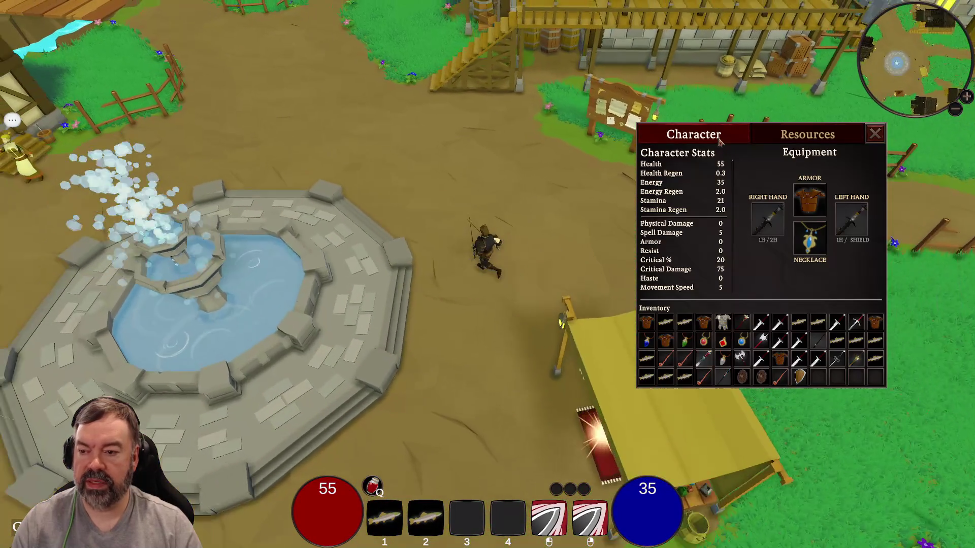
Step: Close the character panel and choose CLOSE MENU in the pause menu
key(Escape)
key(Escape)
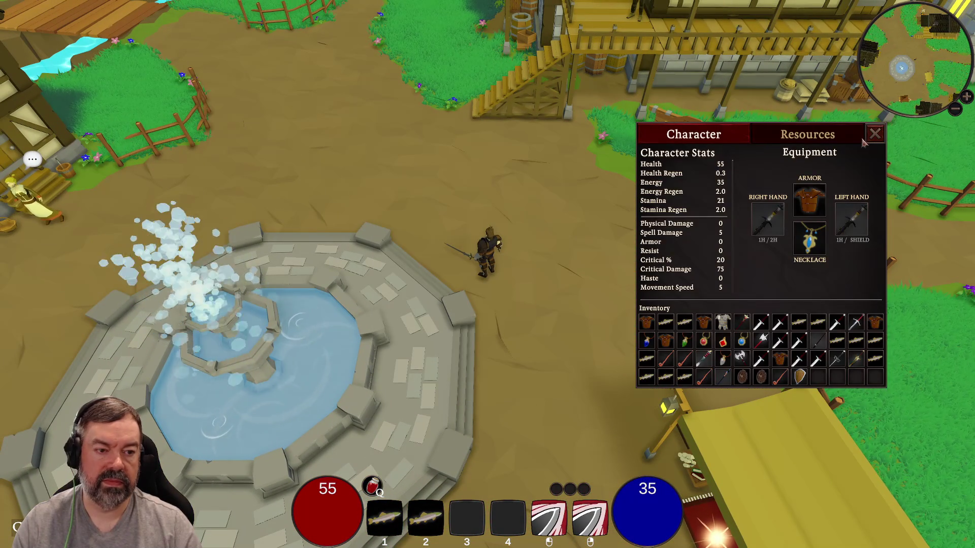
click(866, 141)
key(Escape)
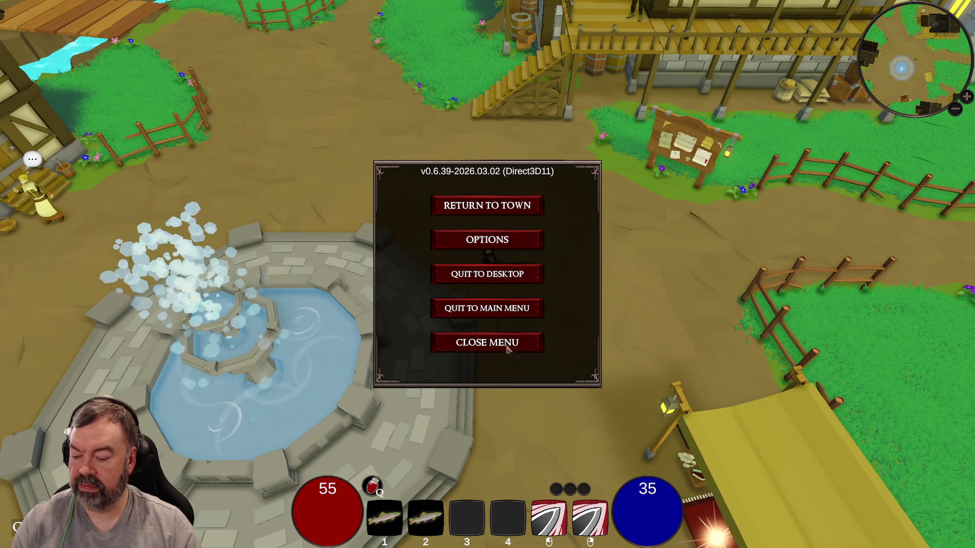
click(507, 349)
Step: Cross the wooden bridge into the barnside llama pen and inspect the llama
key(d)
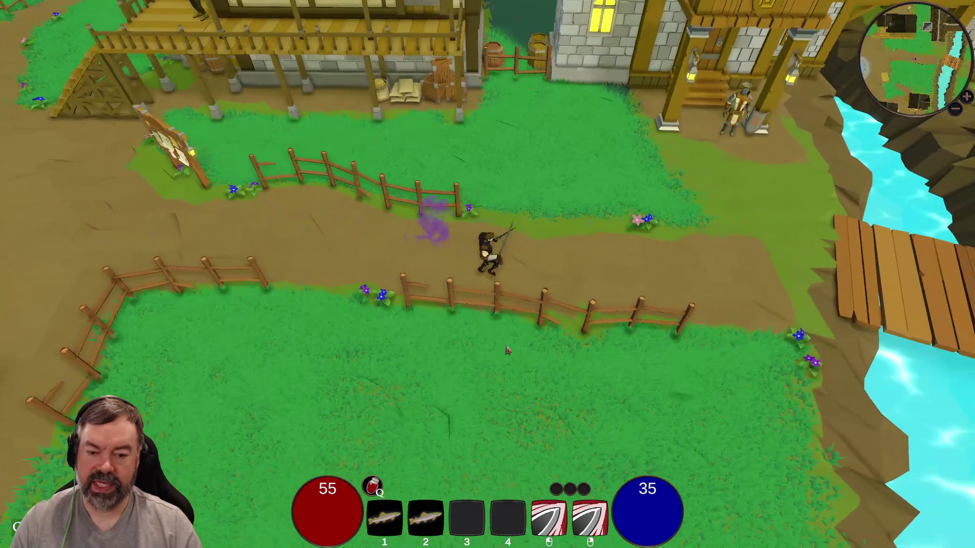
key(e)
key(d)
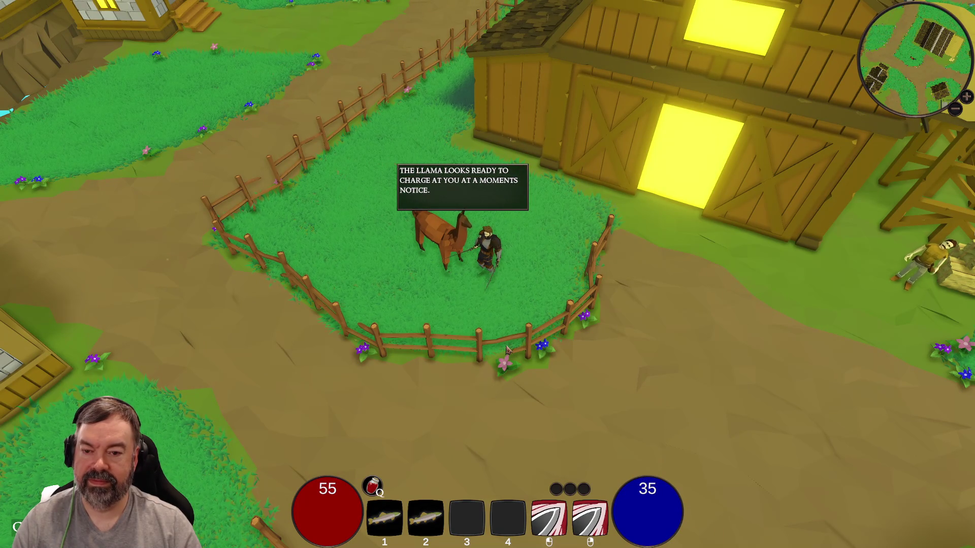
key(w)
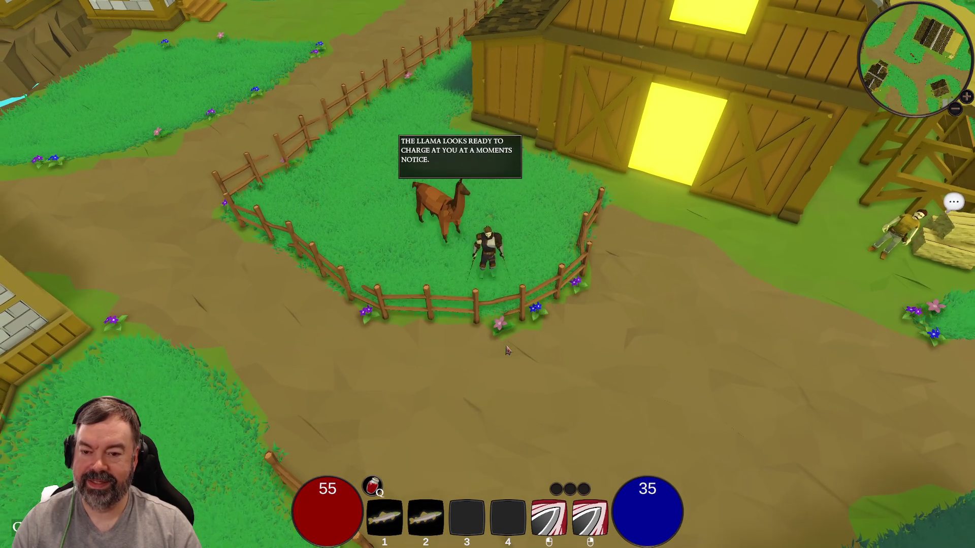
key(w)
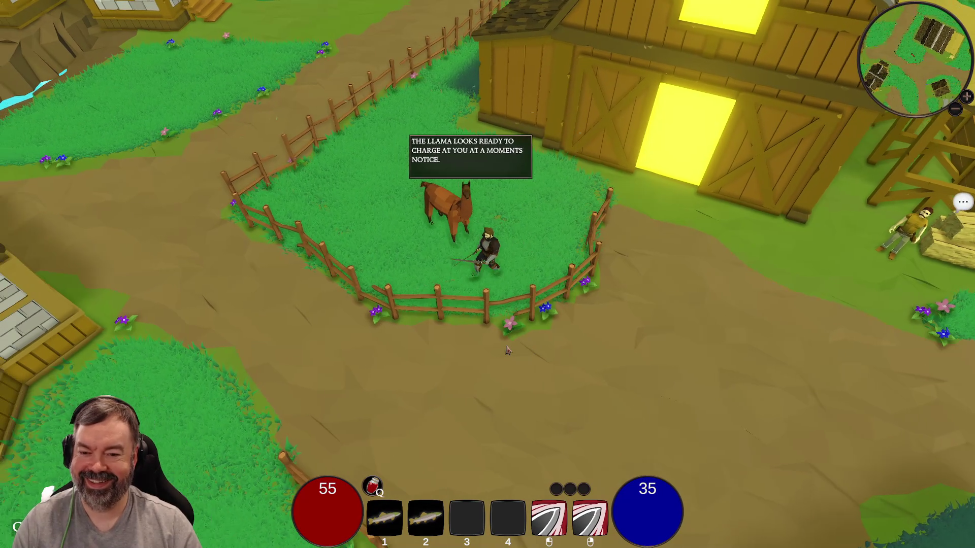
key(a)
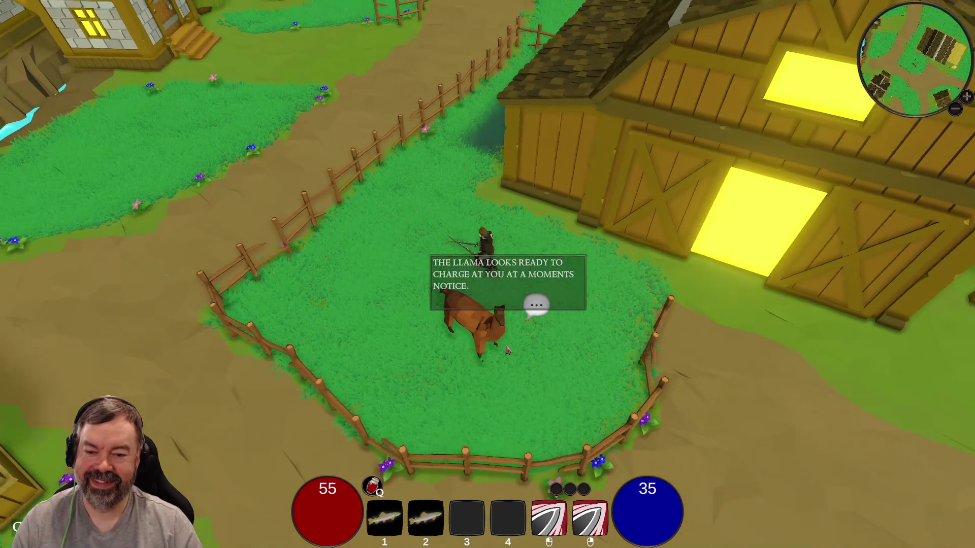
key(e)
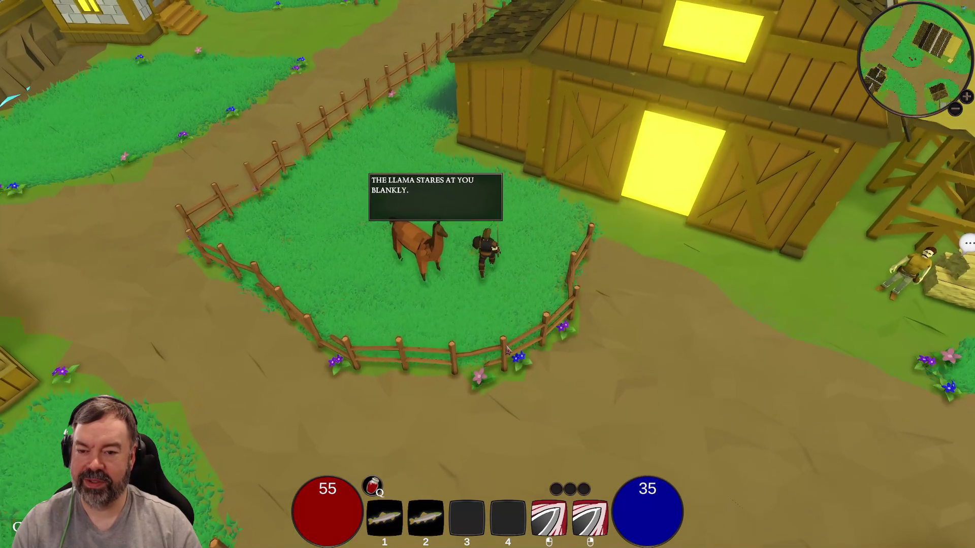
Step: Walk away from and back beside the llama repeatedly to see its varied descriptions
key(s)
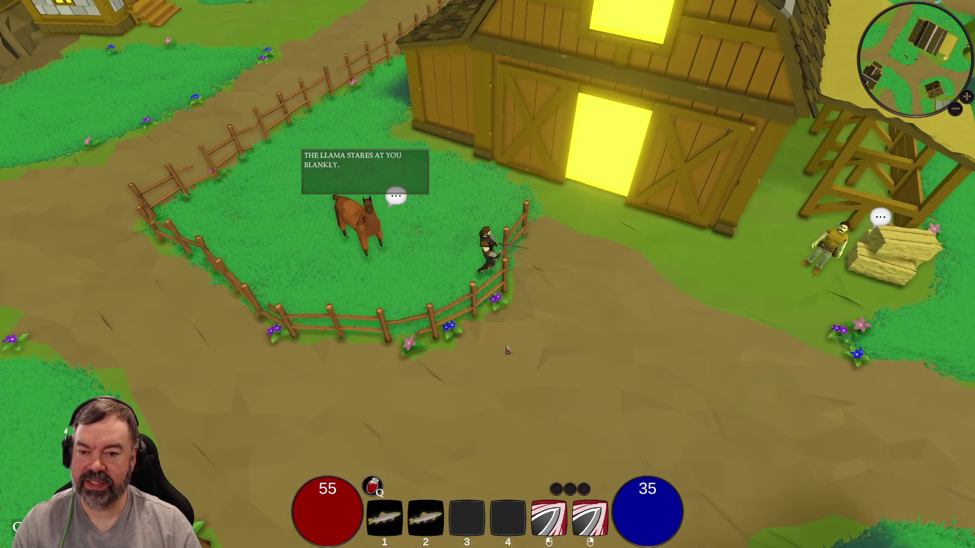
key(a)
key(e)
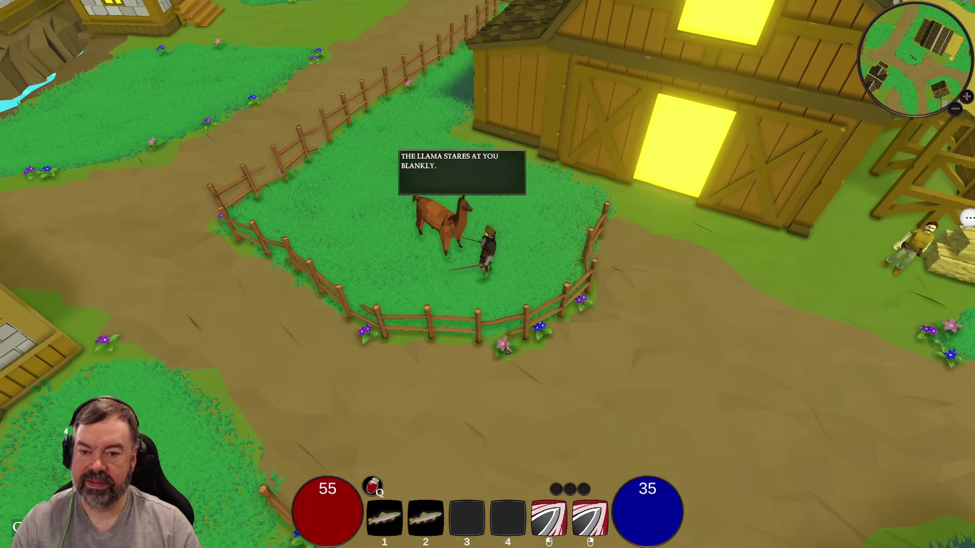
key(d)
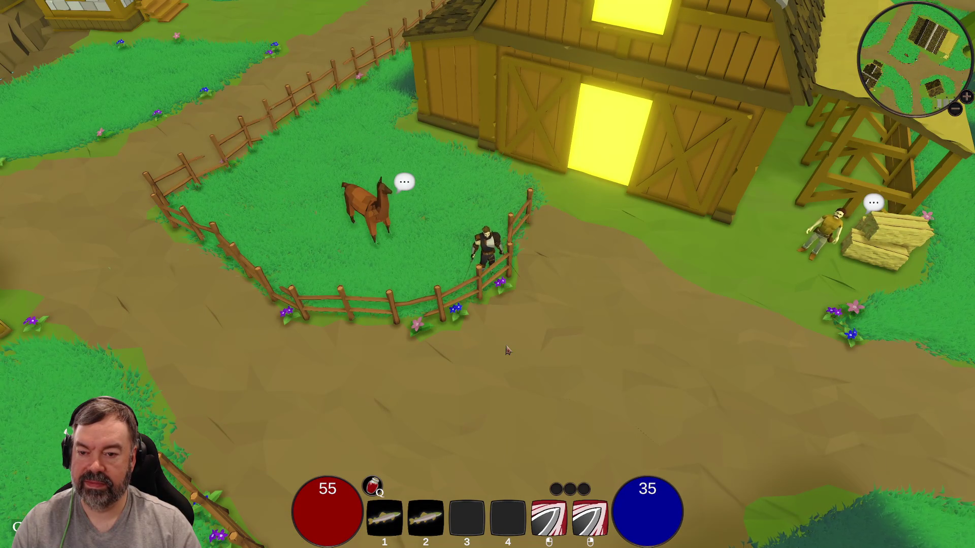
key(a)
key(e)
key(s)
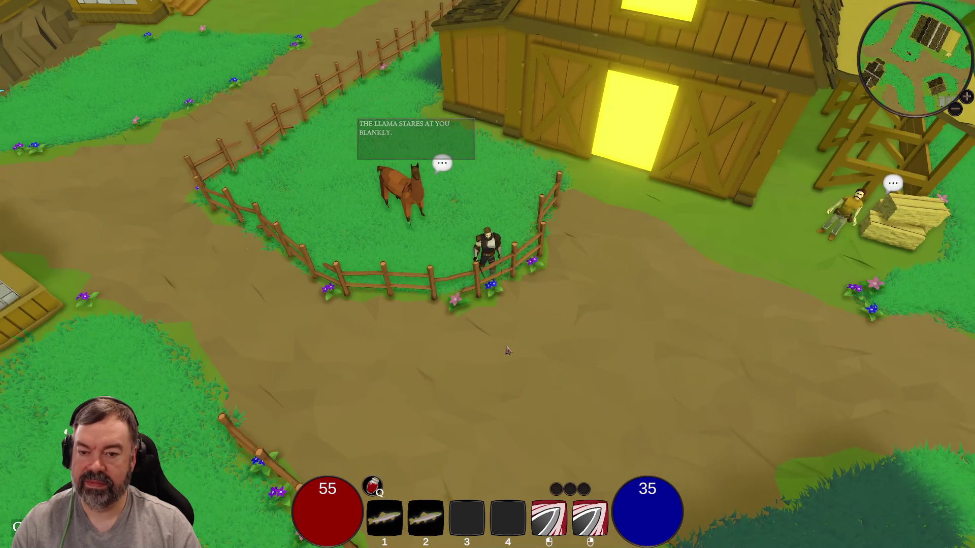
key(w)
key(a)
key(e)
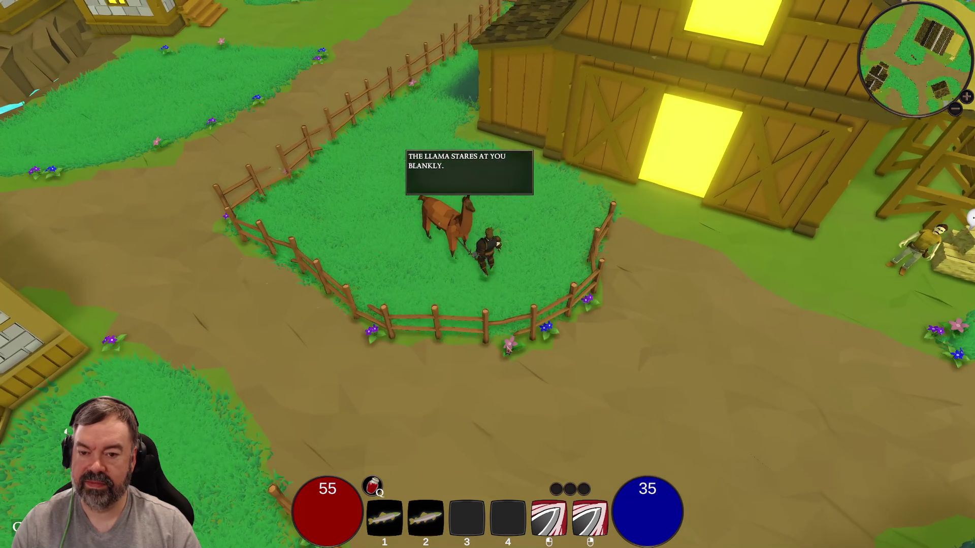
key(s)
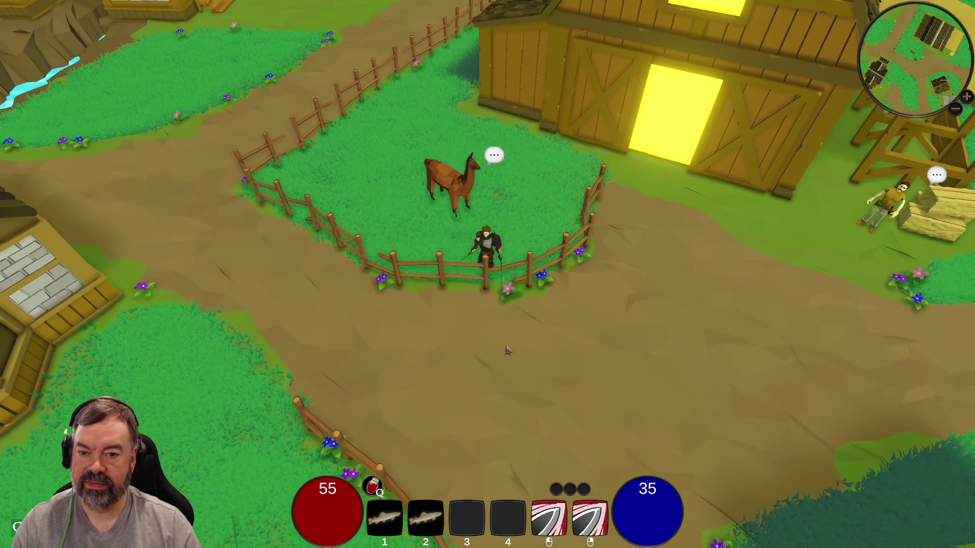
key(w)
key(e)
Step: Keep approaching the llama until it looks provoked and ready to charge
key(s)
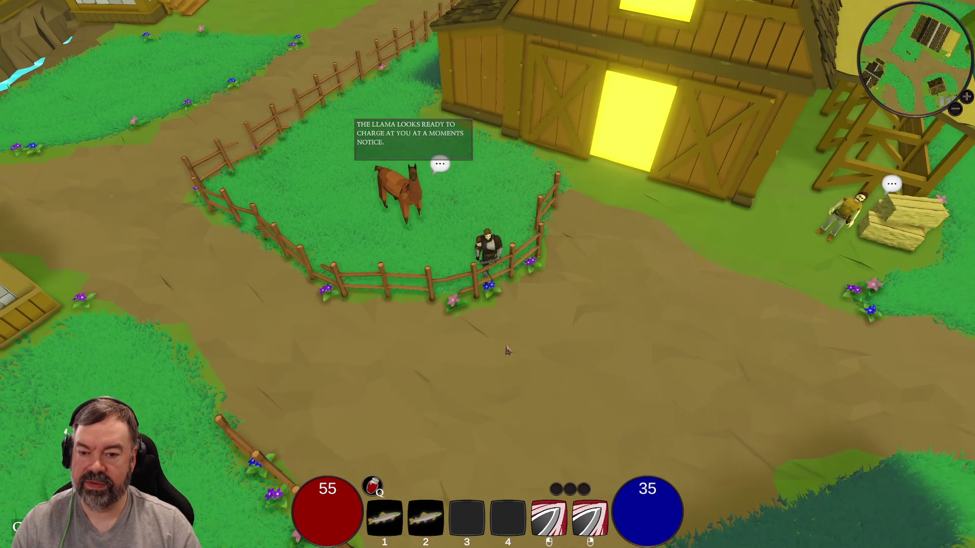
key(w)
key(e)
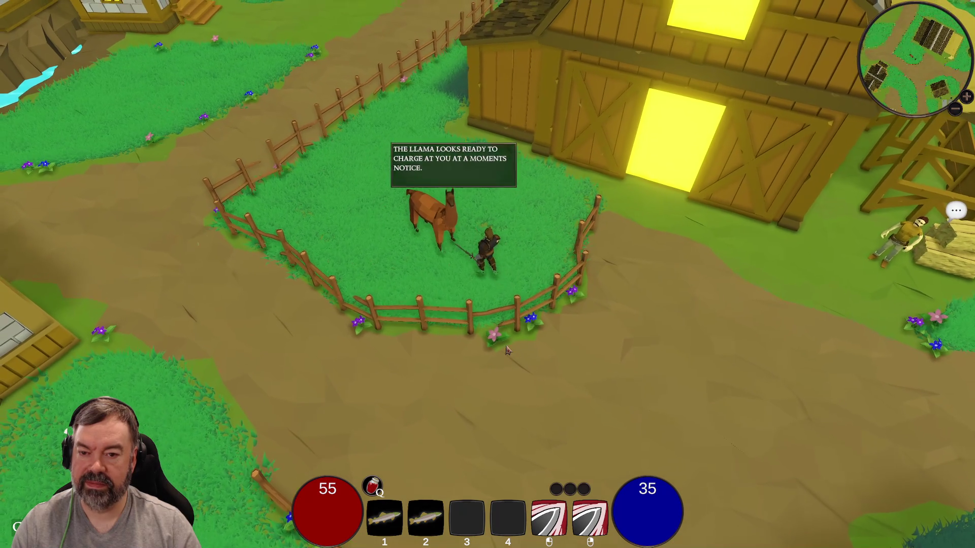
key(s)
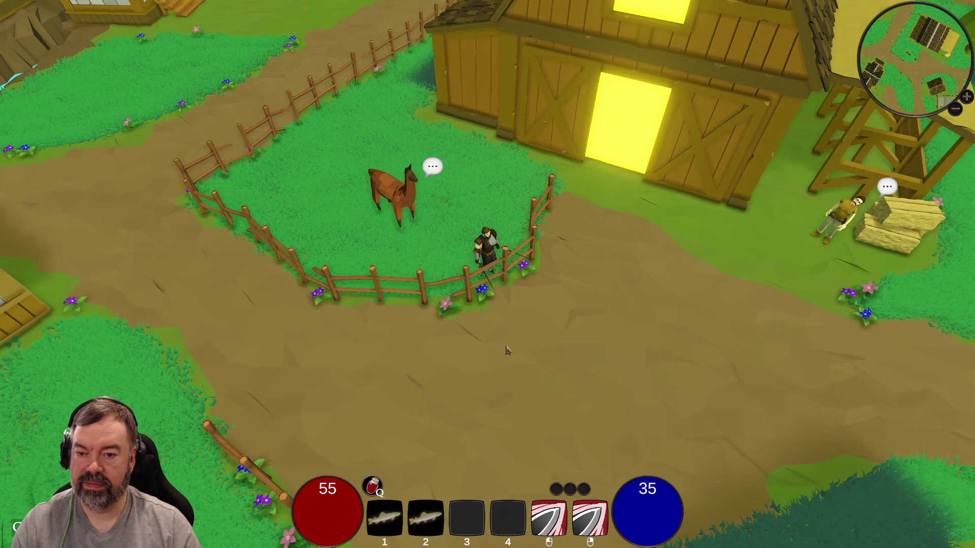
key(w)
key(e)
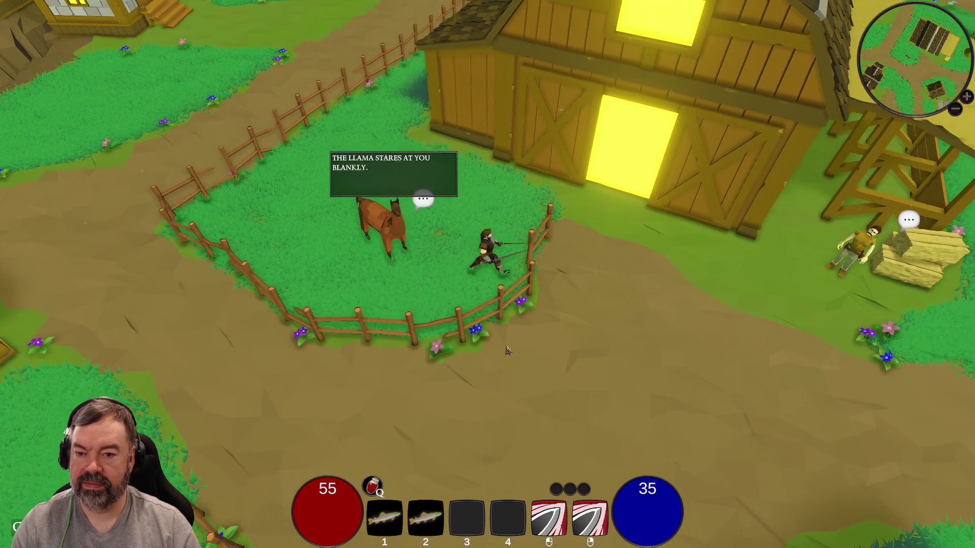
key(e)
Step: Leave the pen and talk to the farmhand by the hay bales
key(w)
key(d)
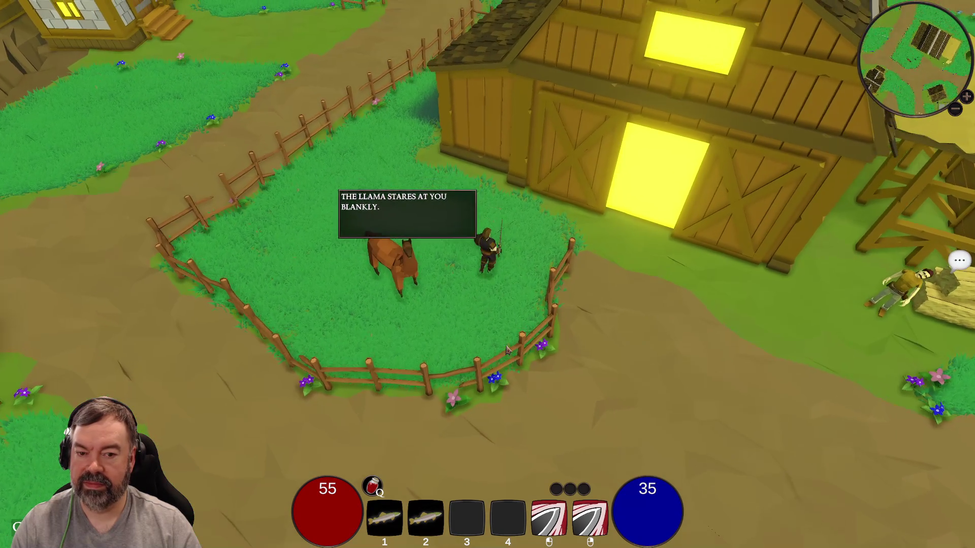
key(d)
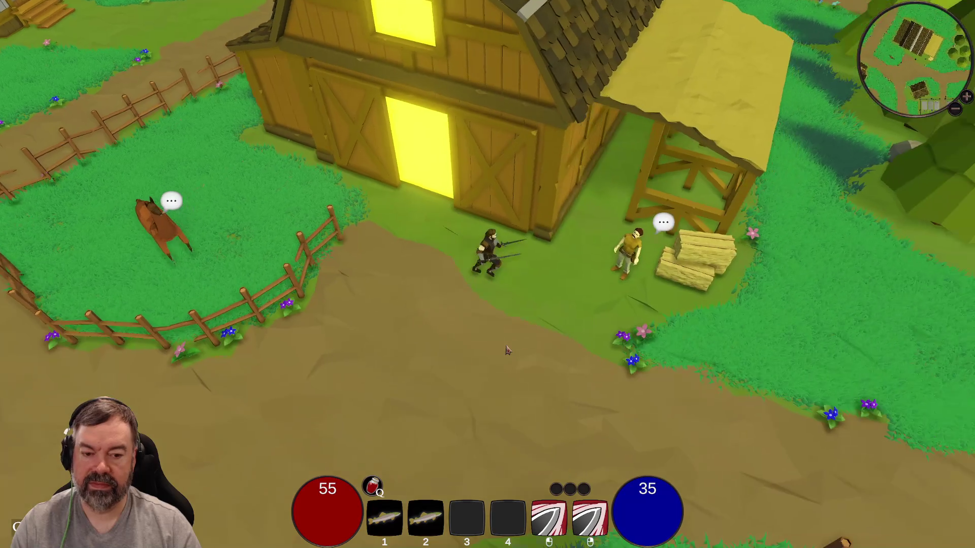
key(e)
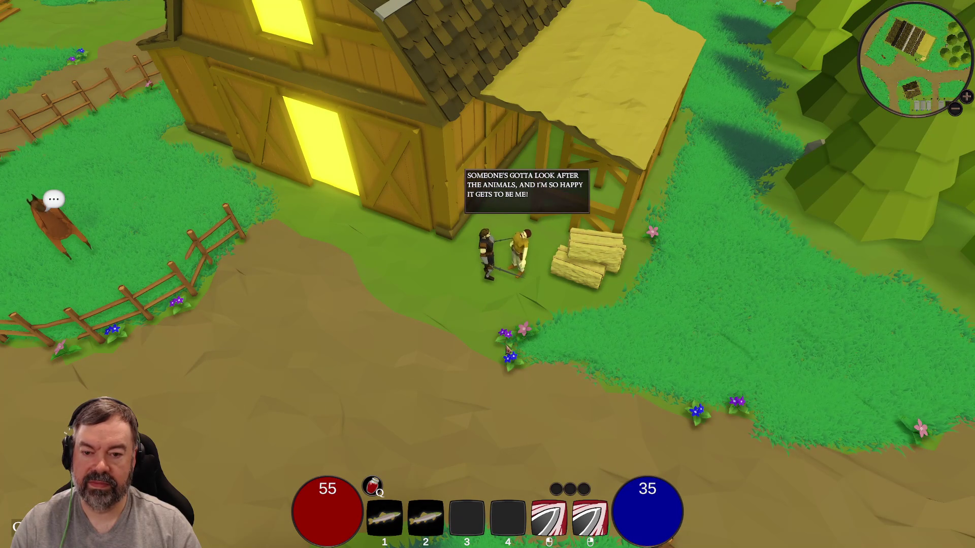
Step: Pass the llama pen, run north past the blue house, and hear the wizard
key(a)
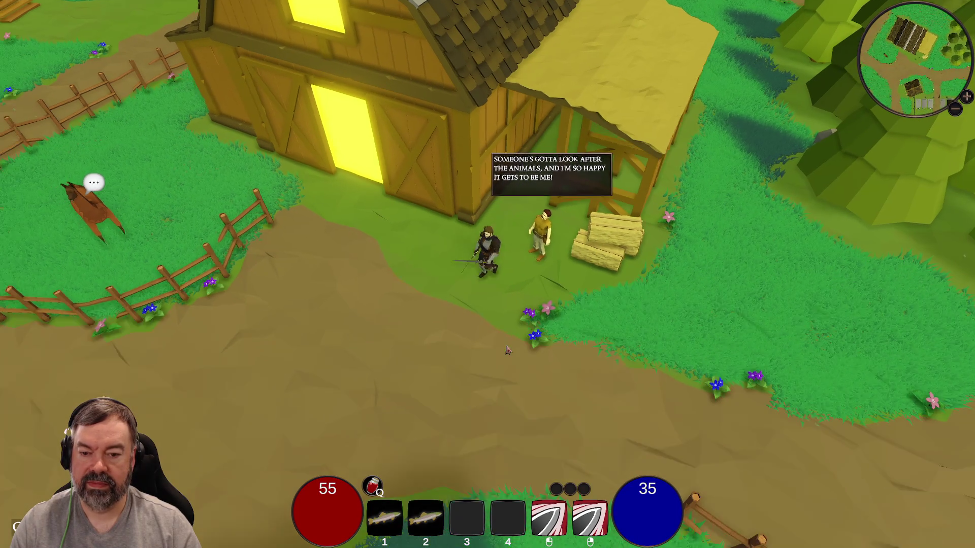
key(a)
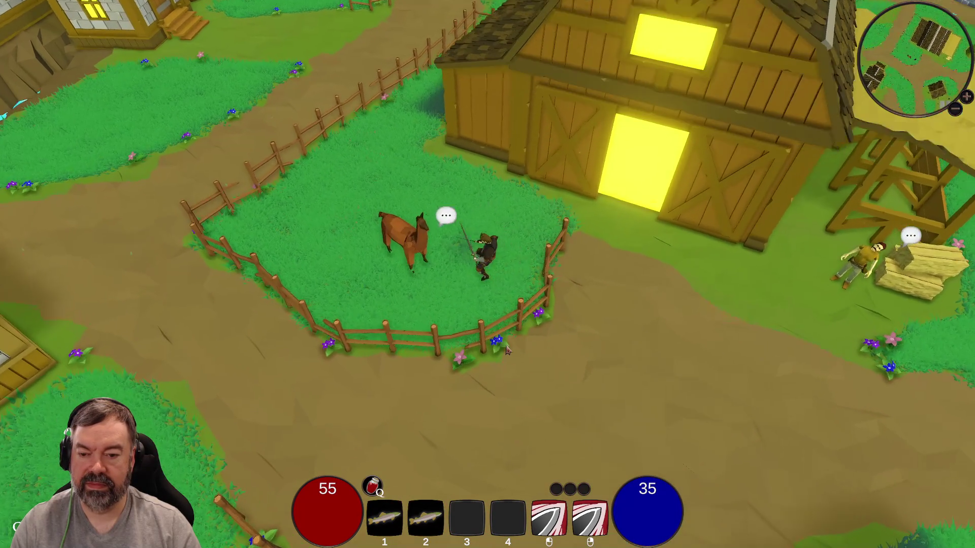
key(e)
key(w)
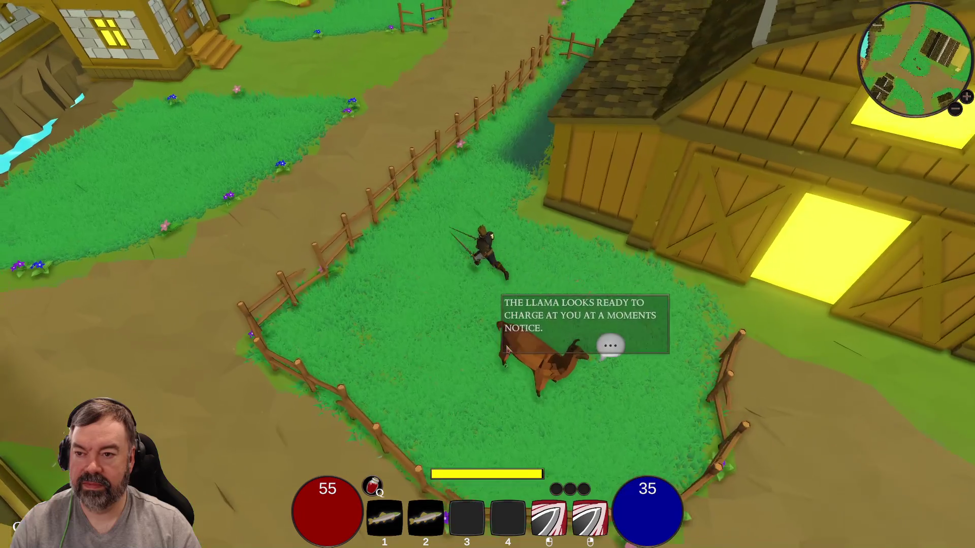
key(w)
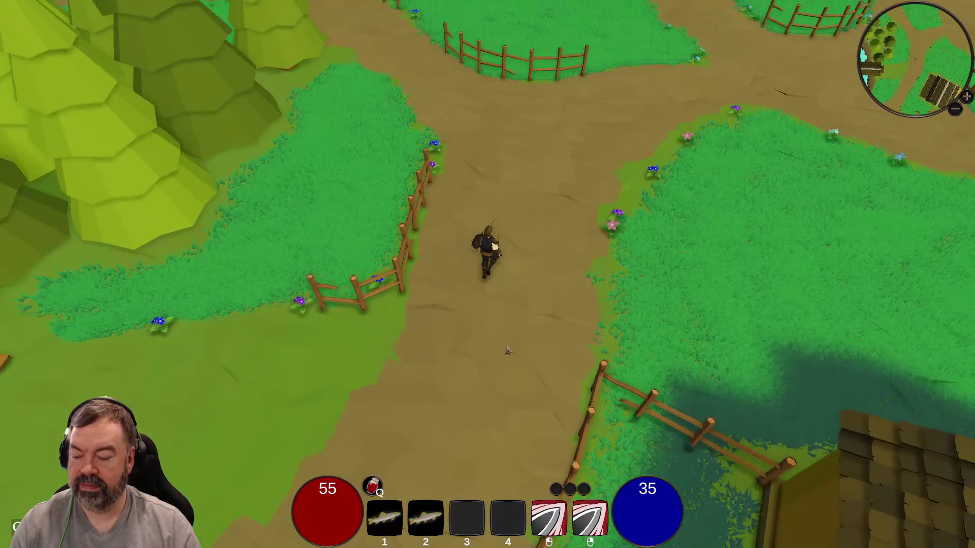
key(d)
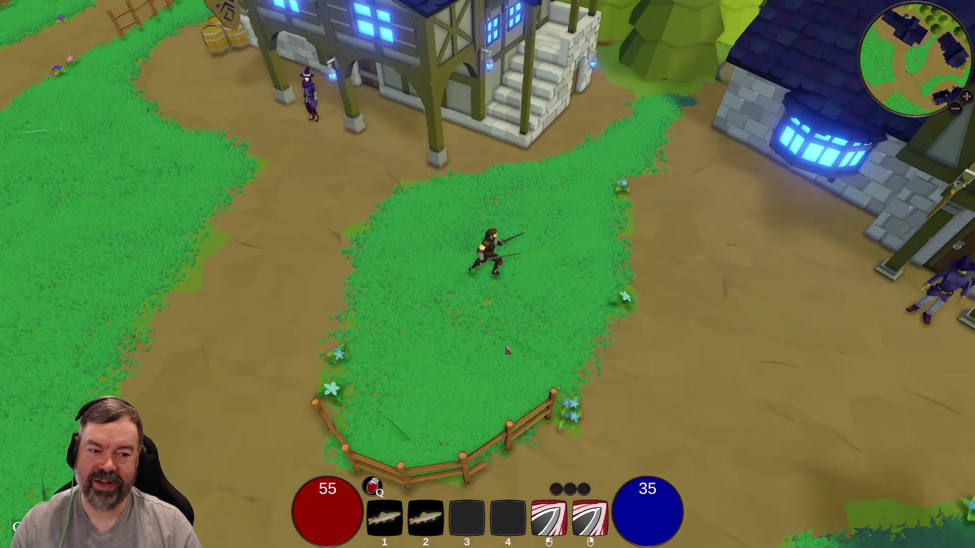
key(d)
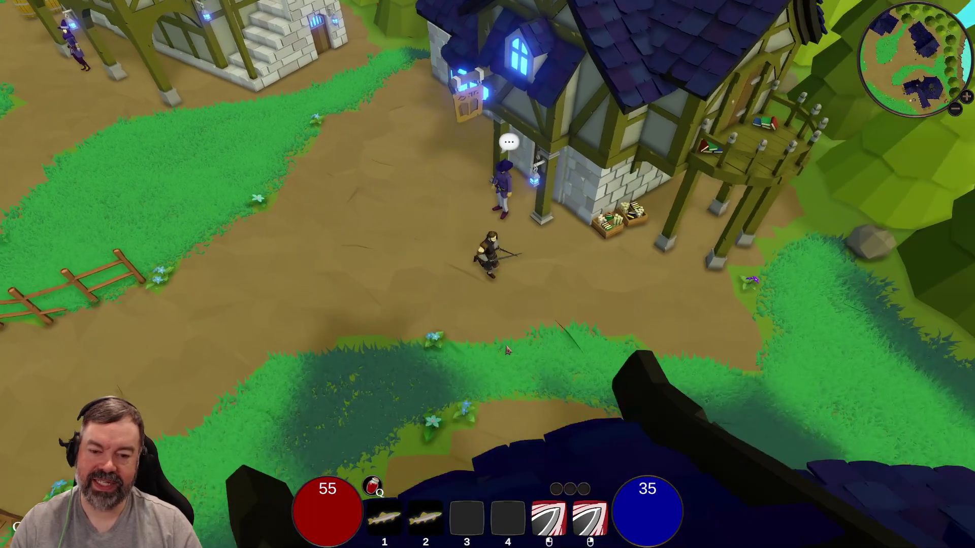
key(w)
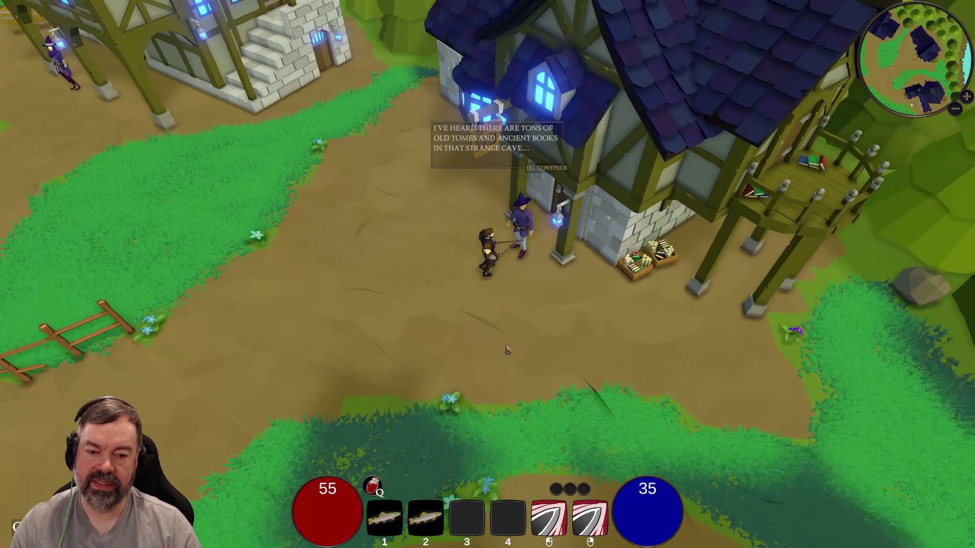
Step: Run south to the witch's cottage to hear her cauldron offer, then head north
key(s)
key(a)
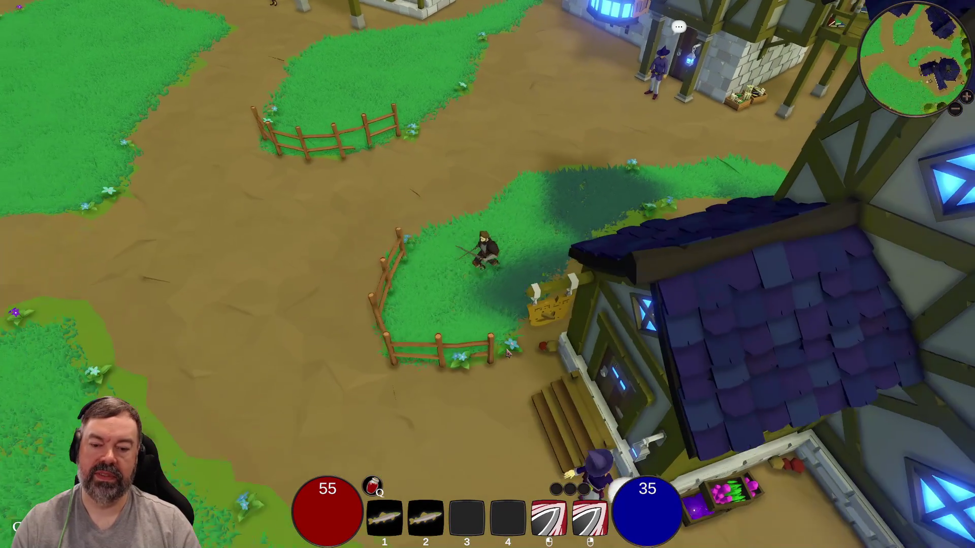
key(s)
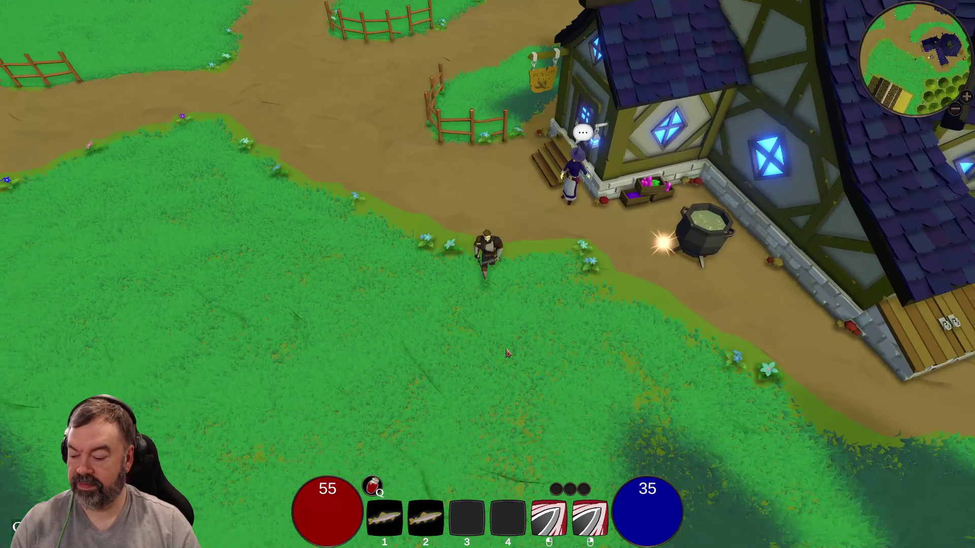
key(s)
key(d)
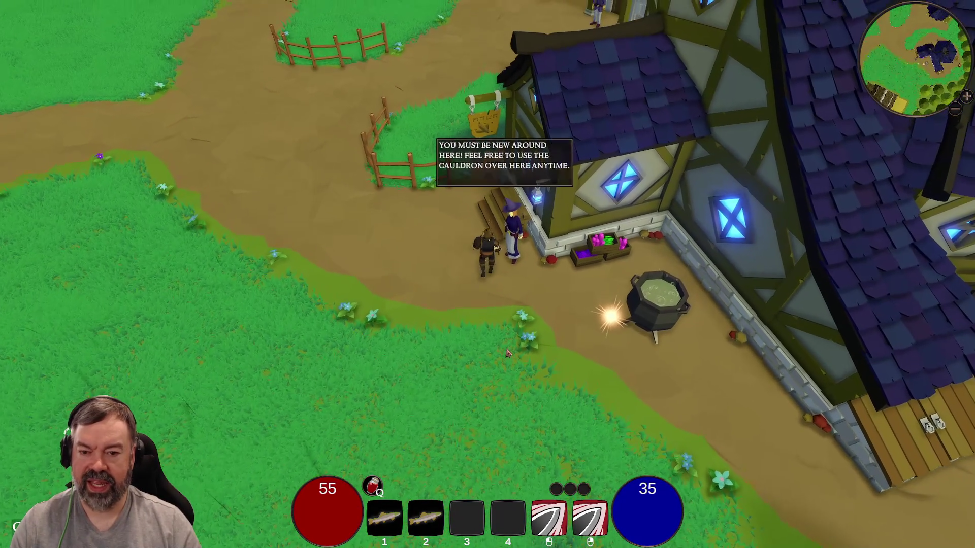
key(a)
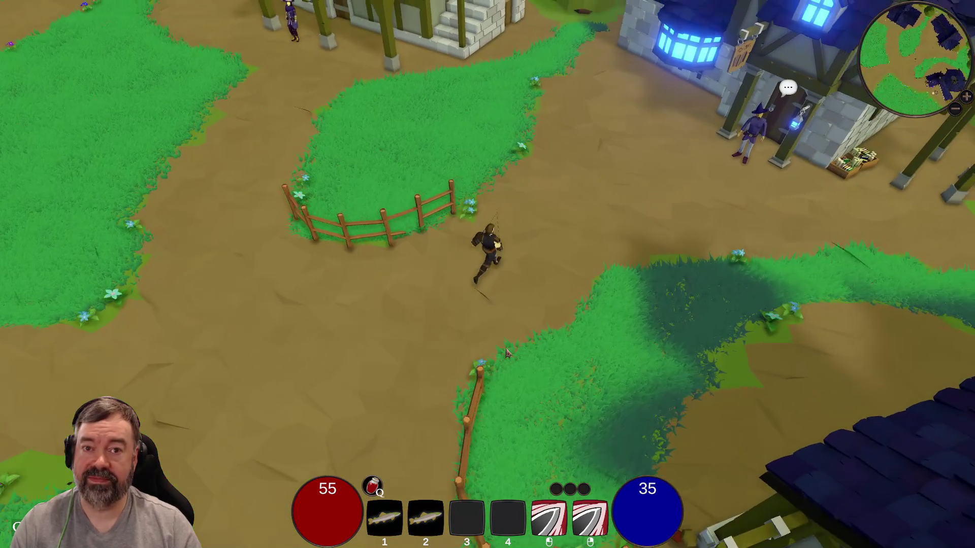
key(w)
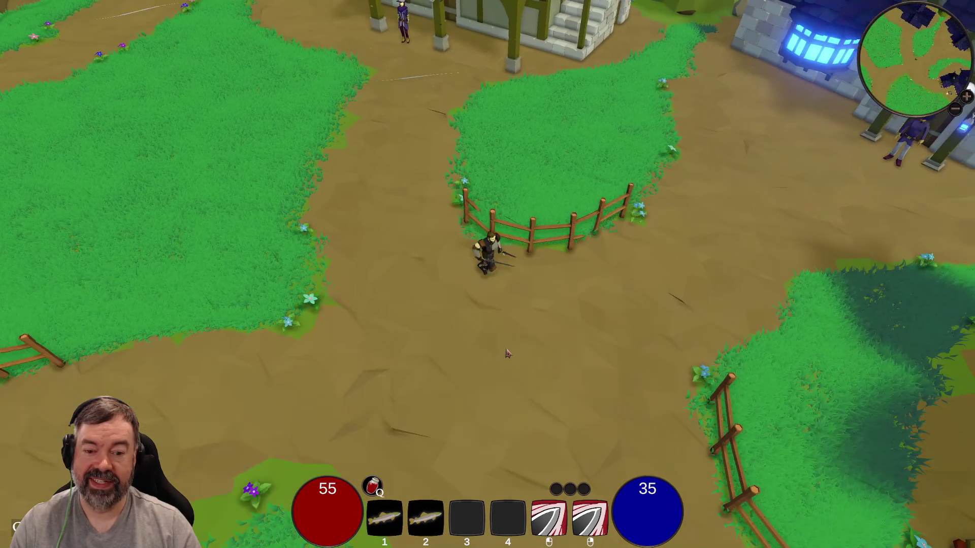
Step: Return to the witch's cauldron, enchant successfully for +1 Essence, and dash away
key(s)
key(d)
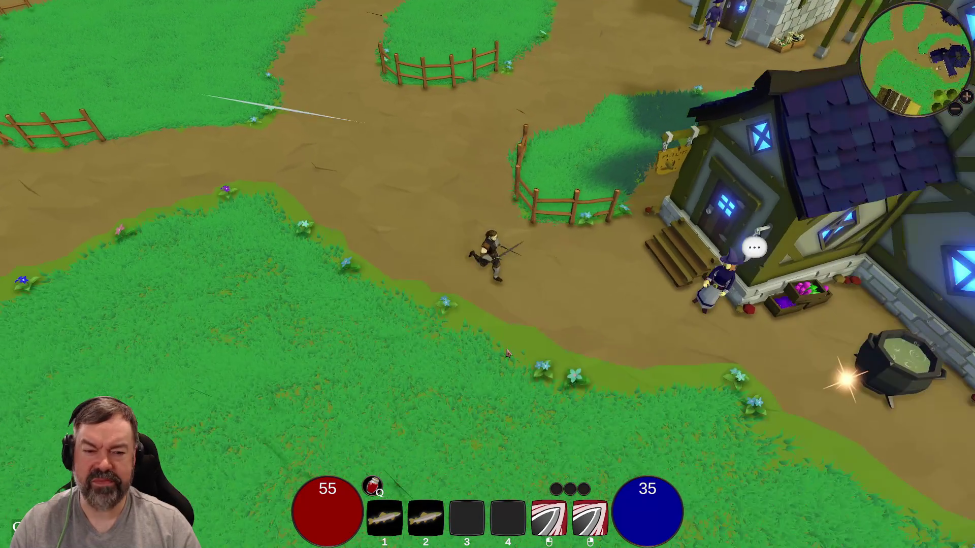
key(s)
key(d)
key(w)
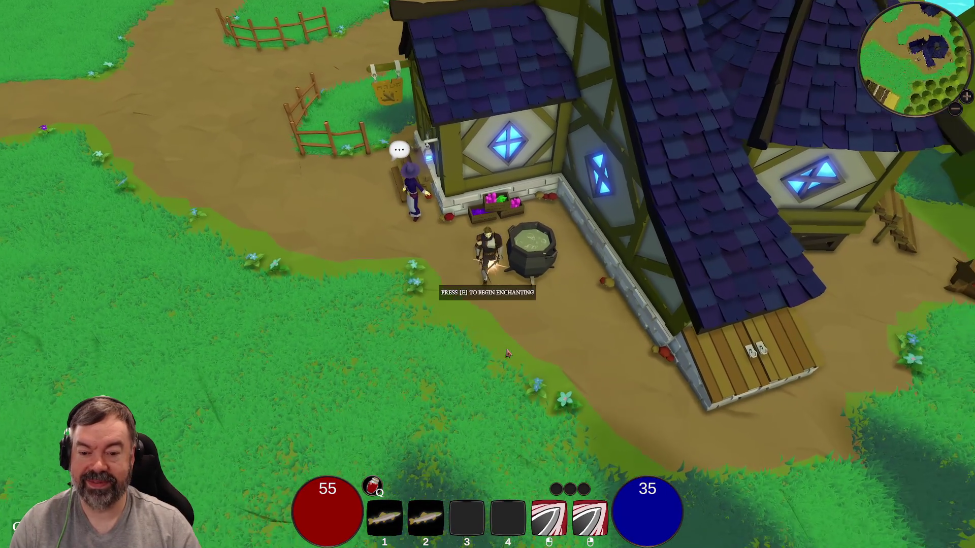
key(e)
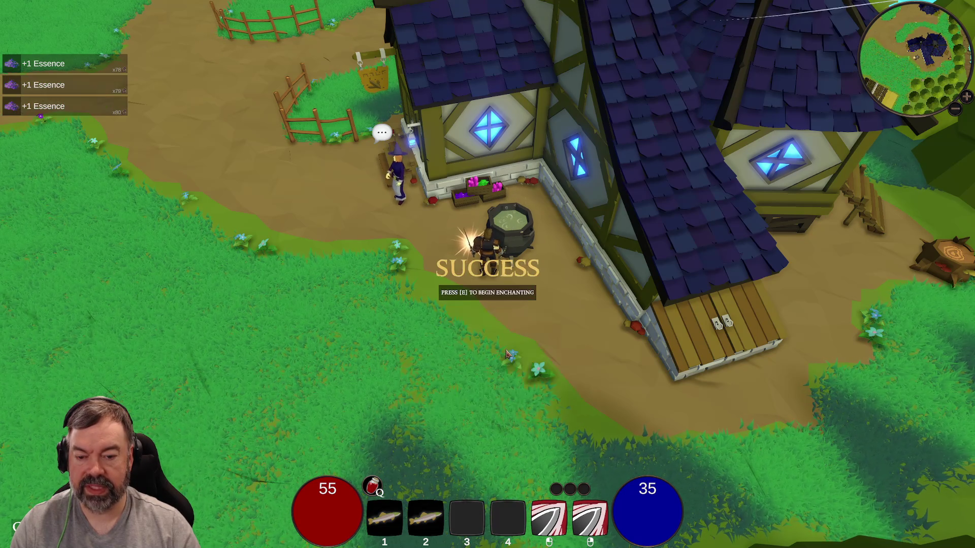
key(a)
key(space)
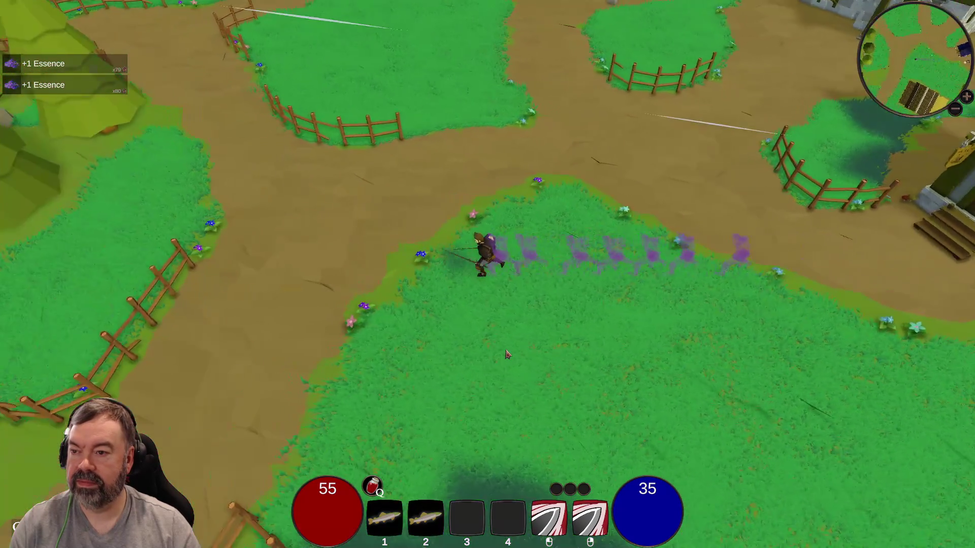
Step: Run along the village path and across the wooden bridge into the quarry's mining clearing
key(a)
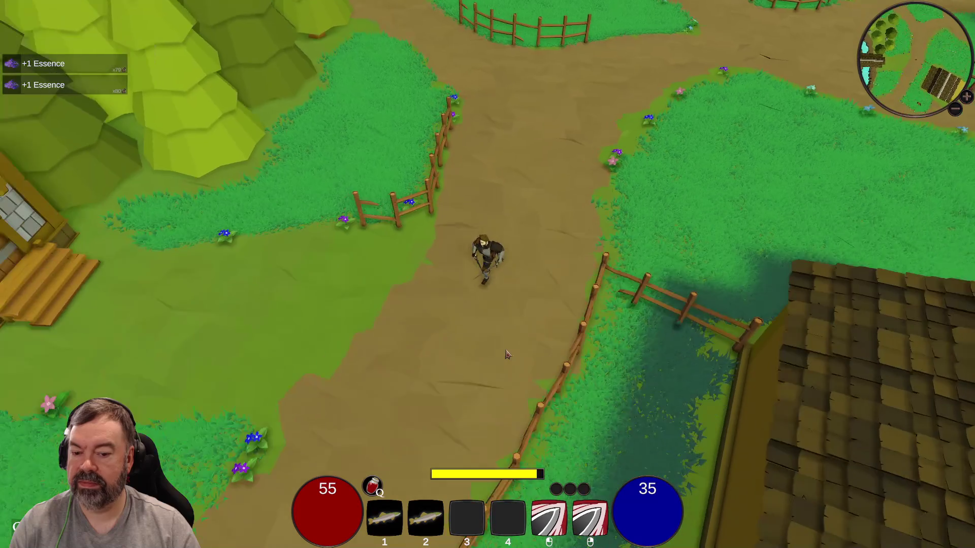
key(a)
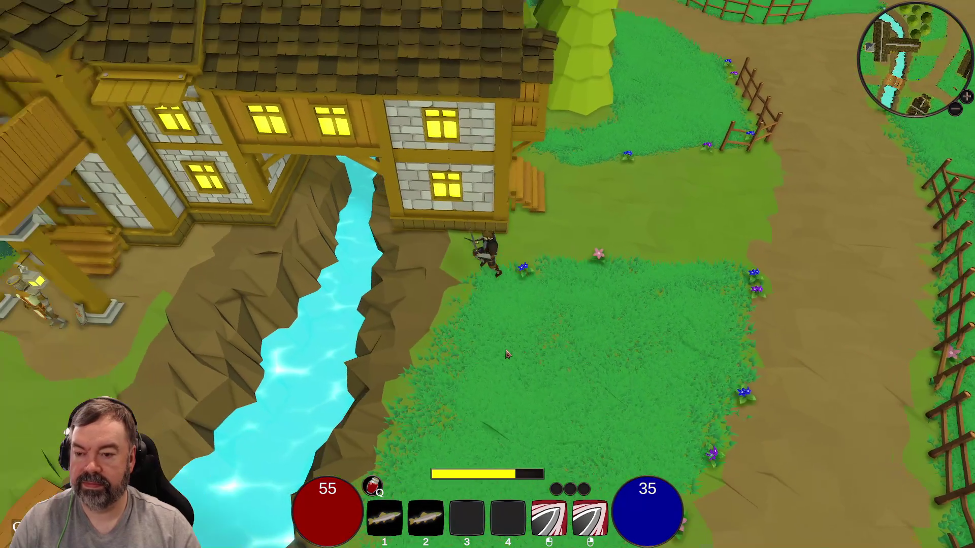
key(space)
key(w)
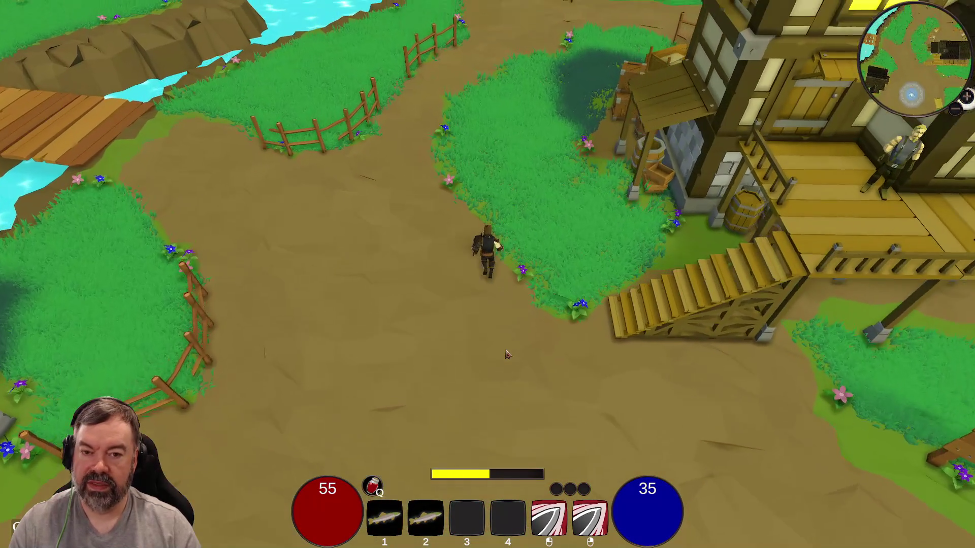
key(space)
key(d)
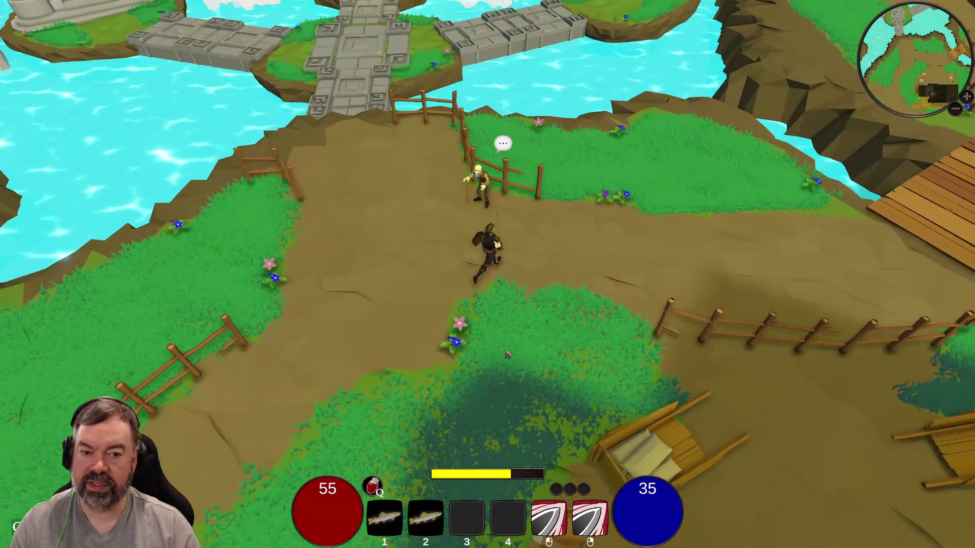
key(space)
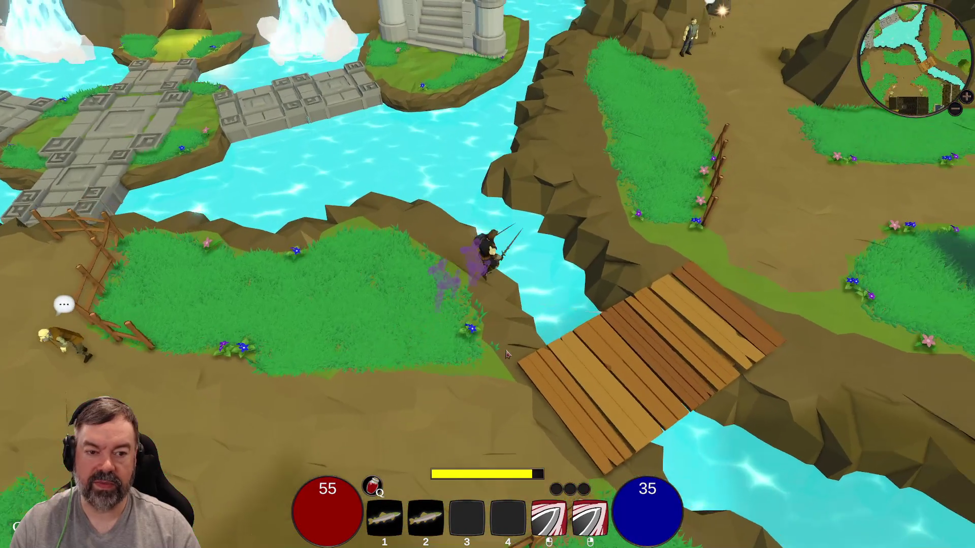
key(space)
key(w)
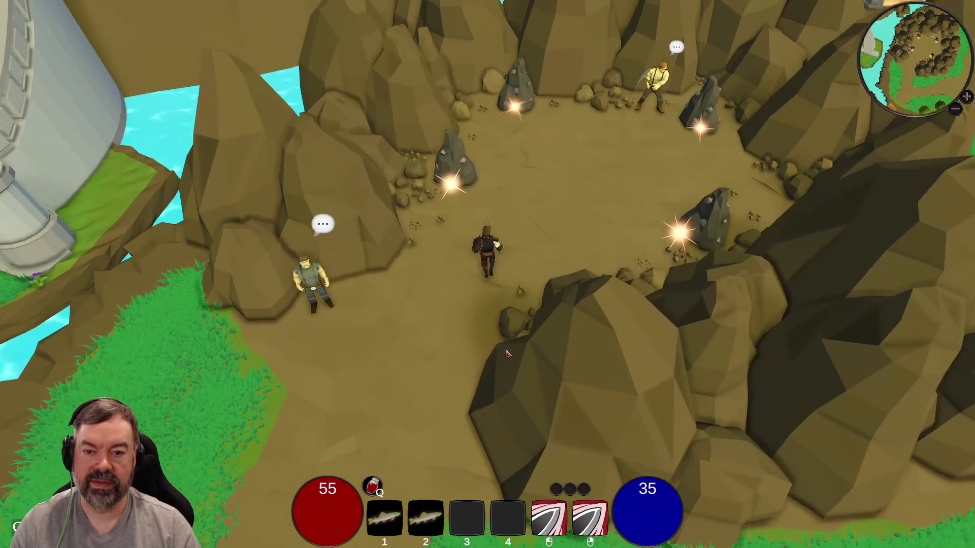
Step: Mine the ore rocks in the green zone for +1 Stone each, visiting the quarry worker
key(e)
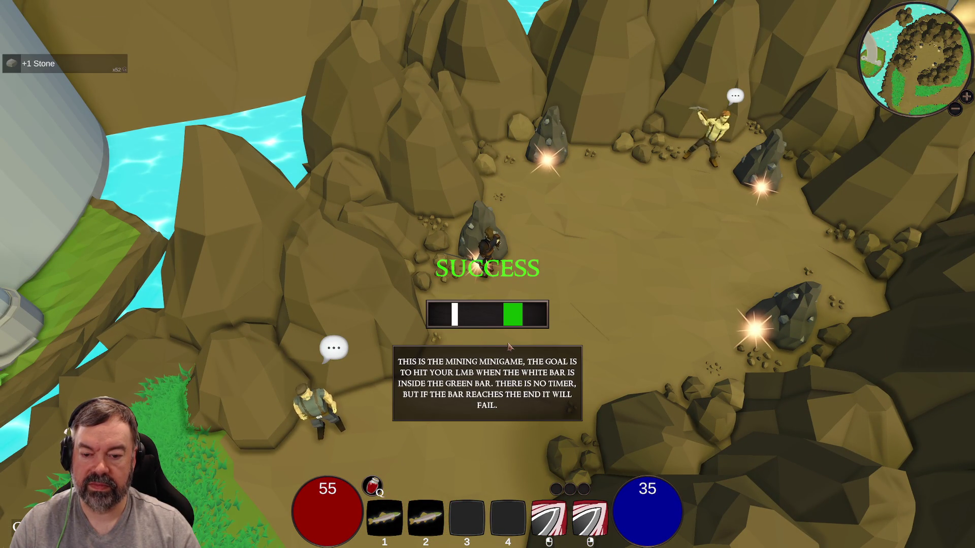
click(509, 346)
key(e)
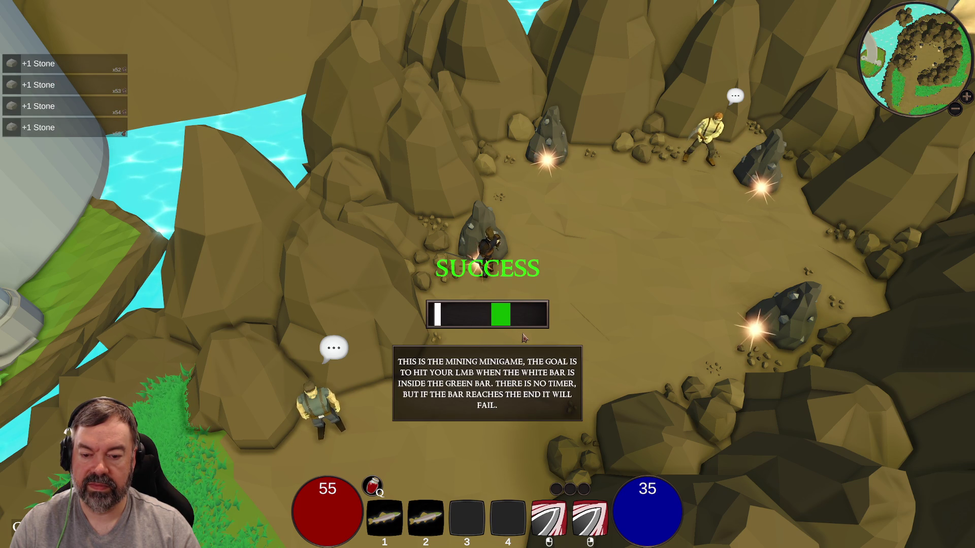
click(524, 339)
key(w)
key(d)
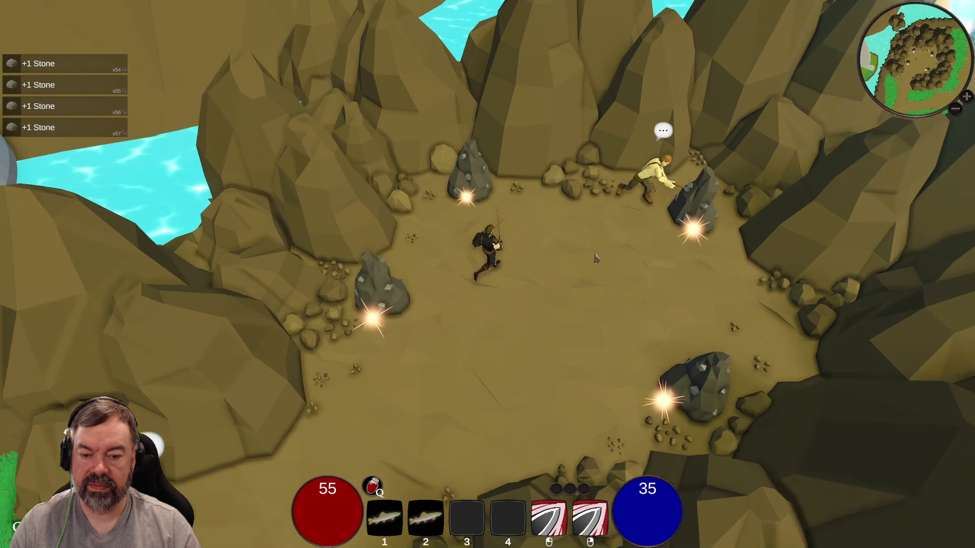
key(d)
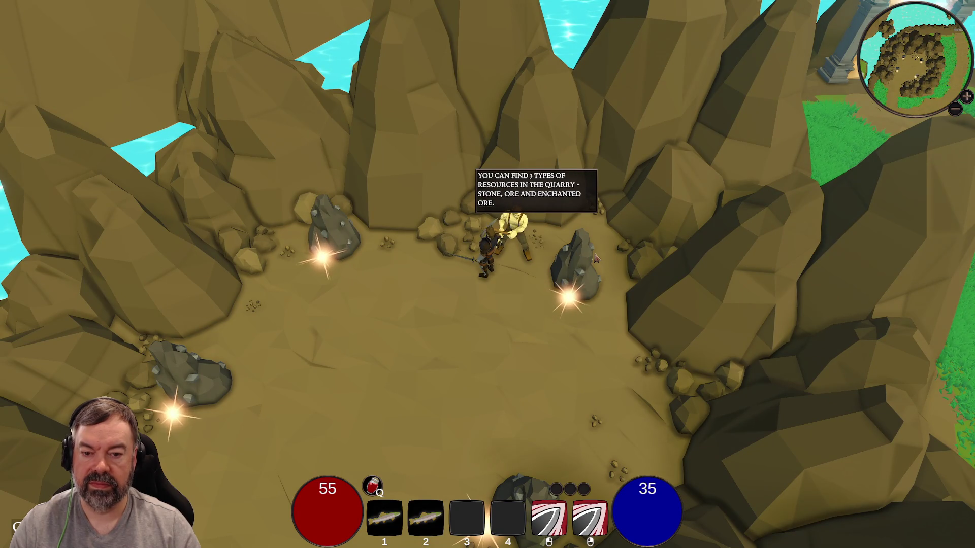
key(a)
key(e)
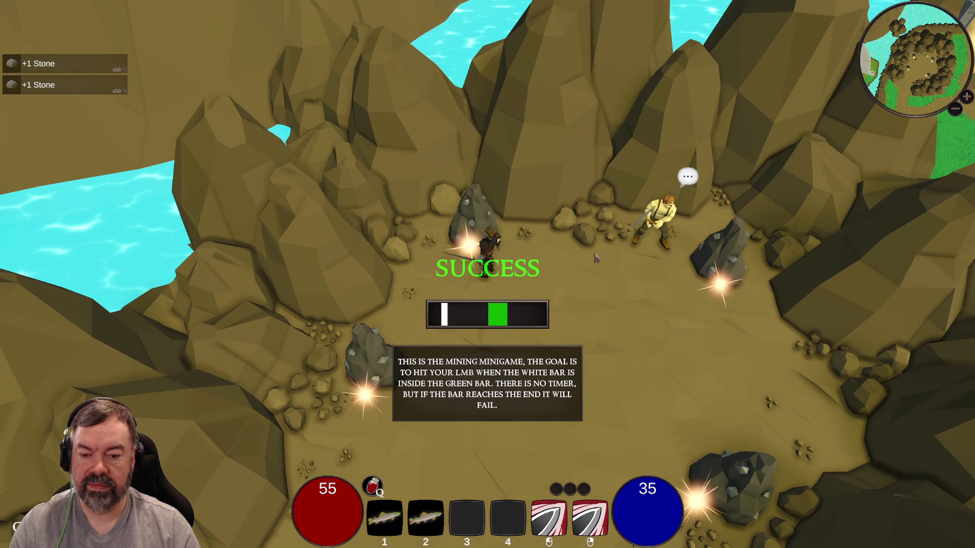
scroll(597, 258, down, 5)
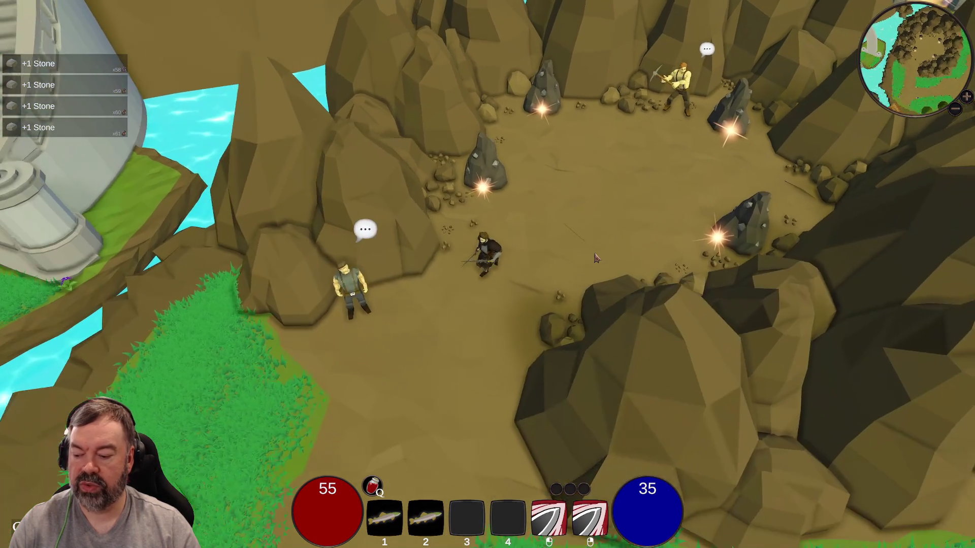
Step: Dash across the river, climb the staircase, and walk through the waterfall into the hidden cave
key(a)
key(s)
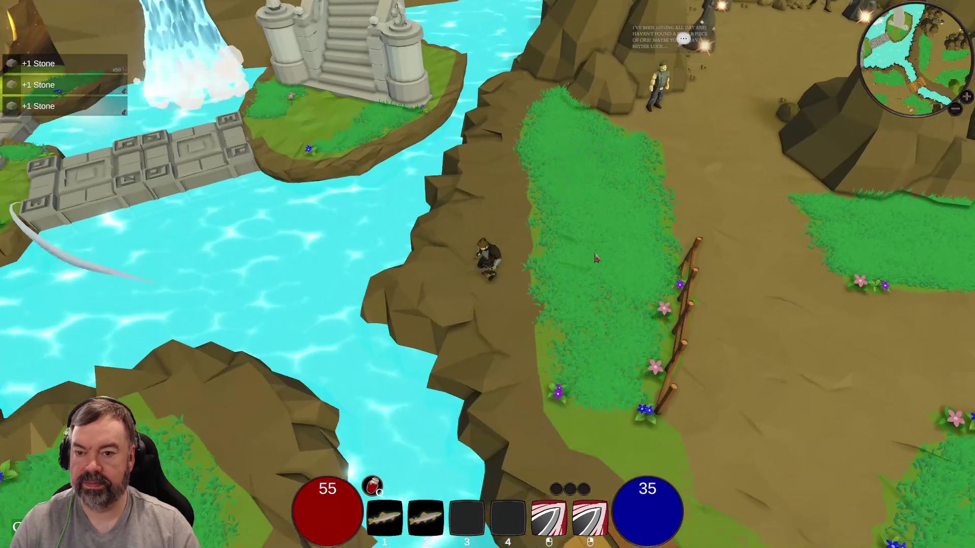
key(w)
key(space)
key(shift+w)
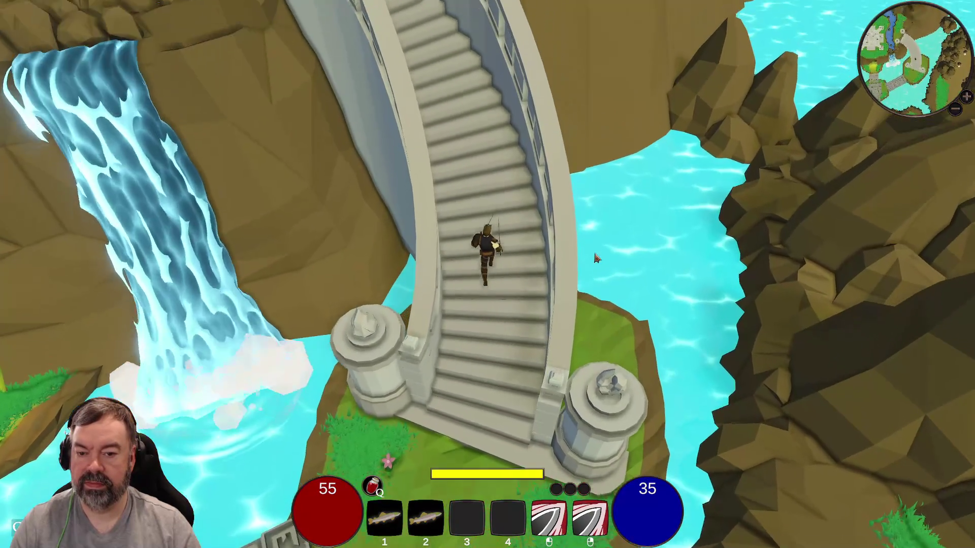
key(w)
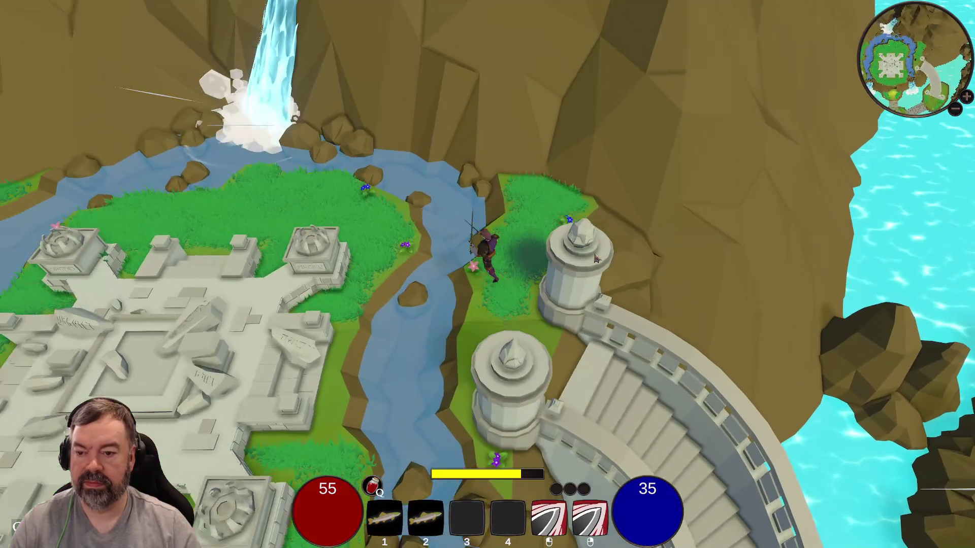
key(w)
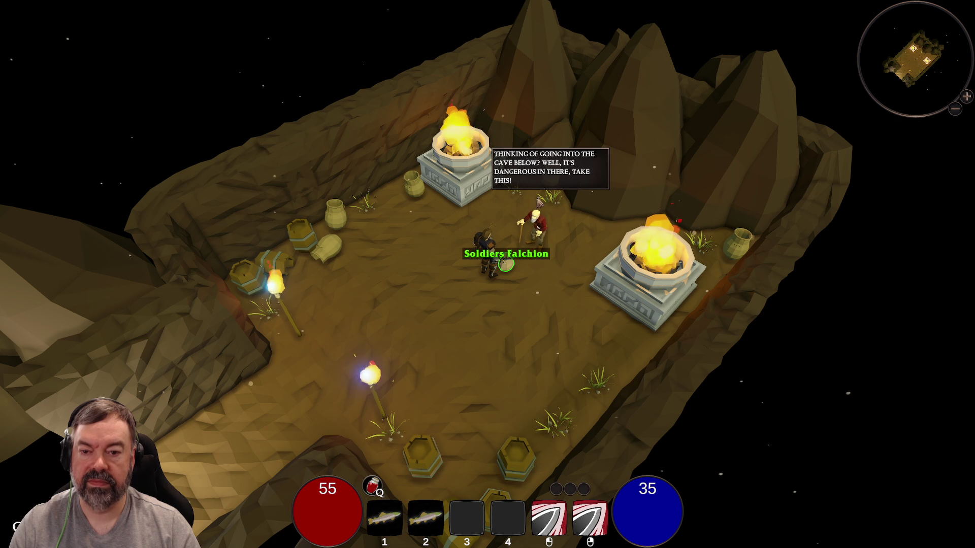
Step: Pick up the Soldiers Falchion, smash the clay pots, talk to the old man, and leave
click(527, 236)
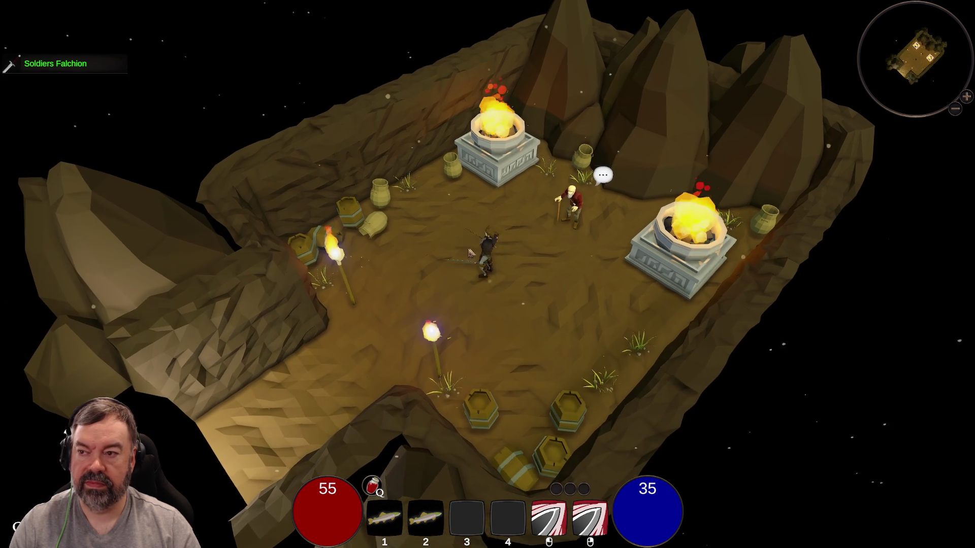
click(363, 214)
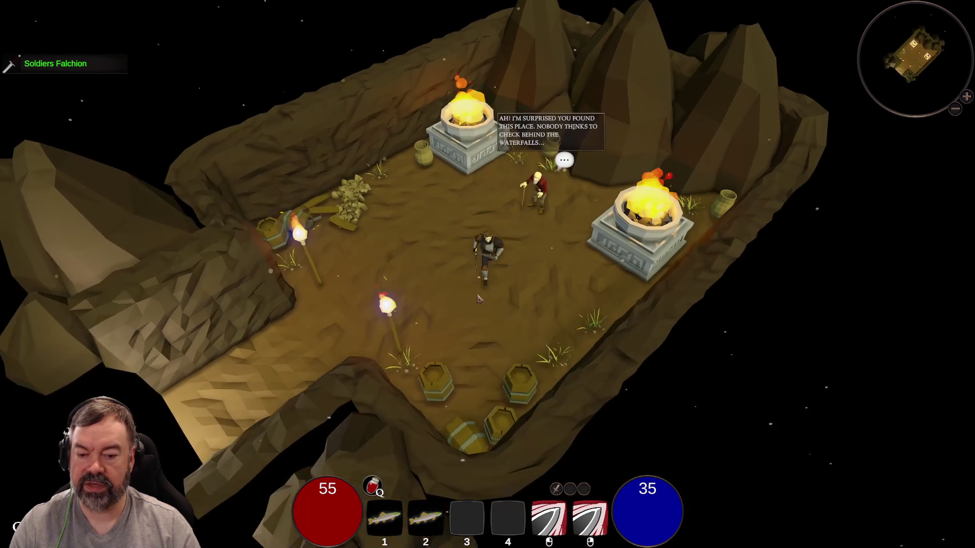
scroll(477, 298, down, 3)
scroll(480, 227, up, 5)
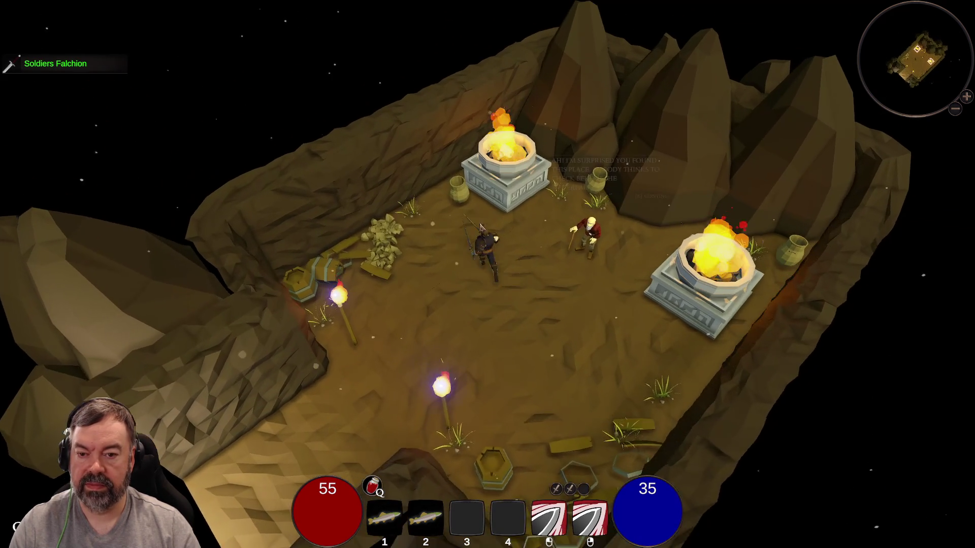
click(586, 231)
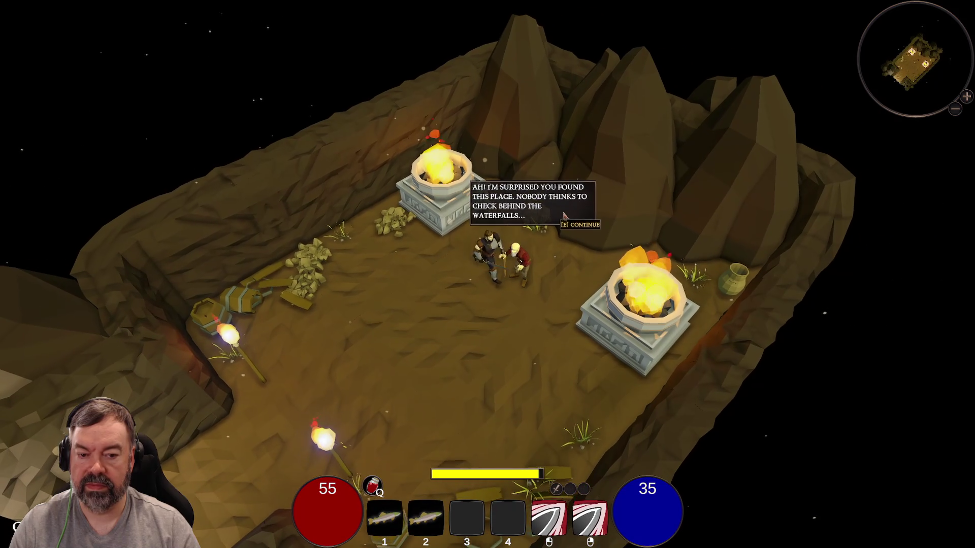
click(565, 216)
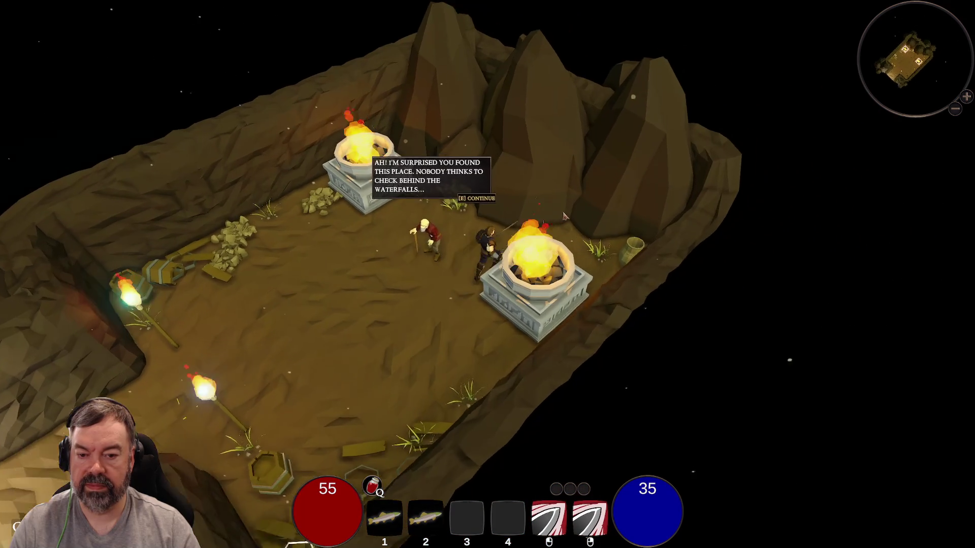
scroll(566, 218, down, 2)
scroll(568, 225, up, 2)
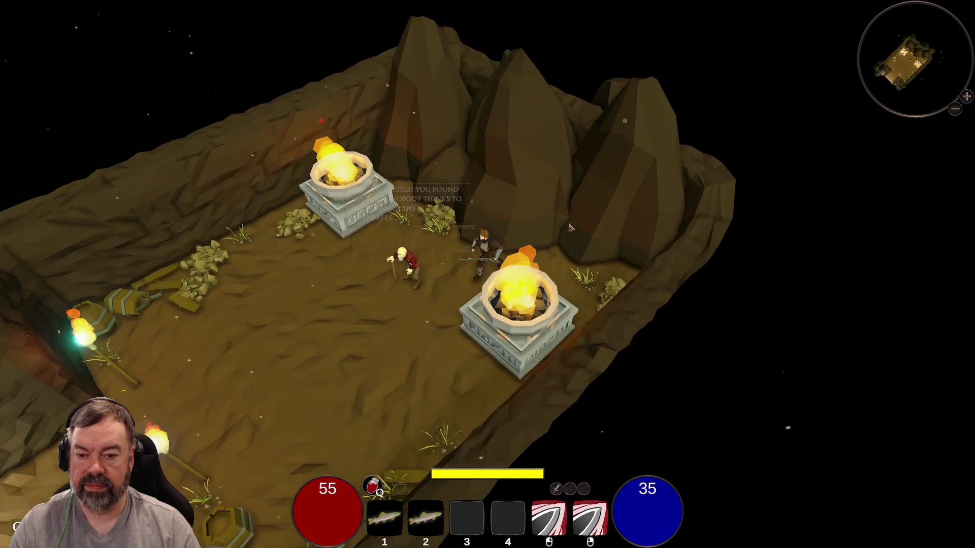
key(a)
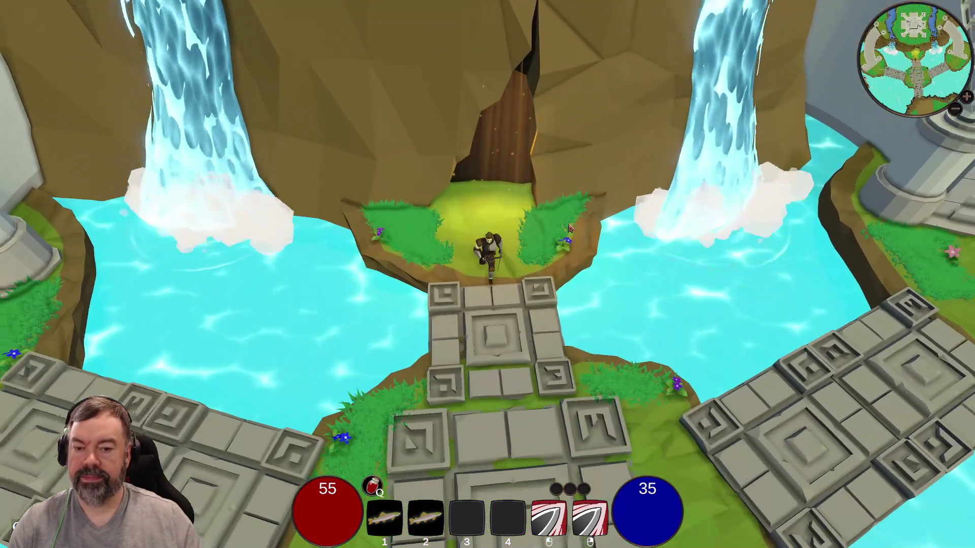
Step: Run south off the stone bridge and east along the dirt path into town
key(s)
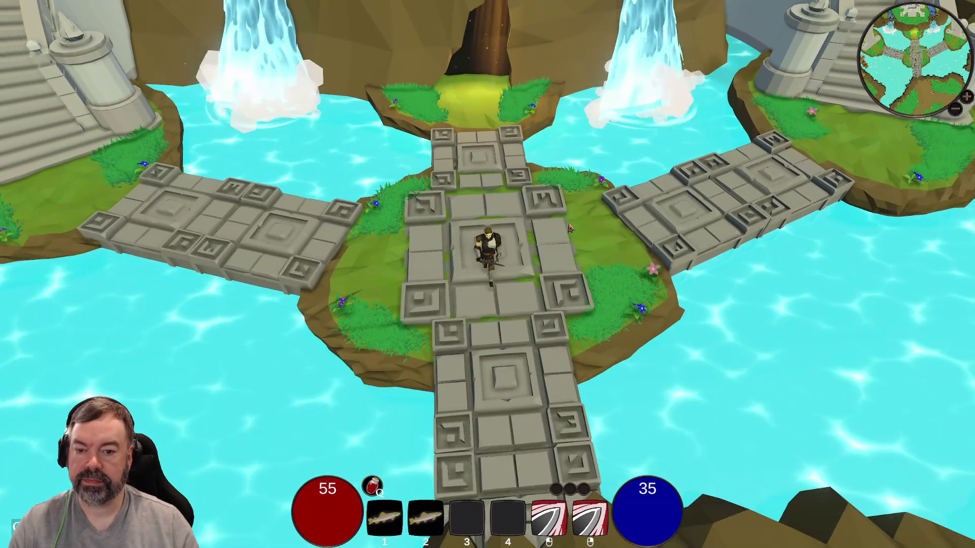
key(s)
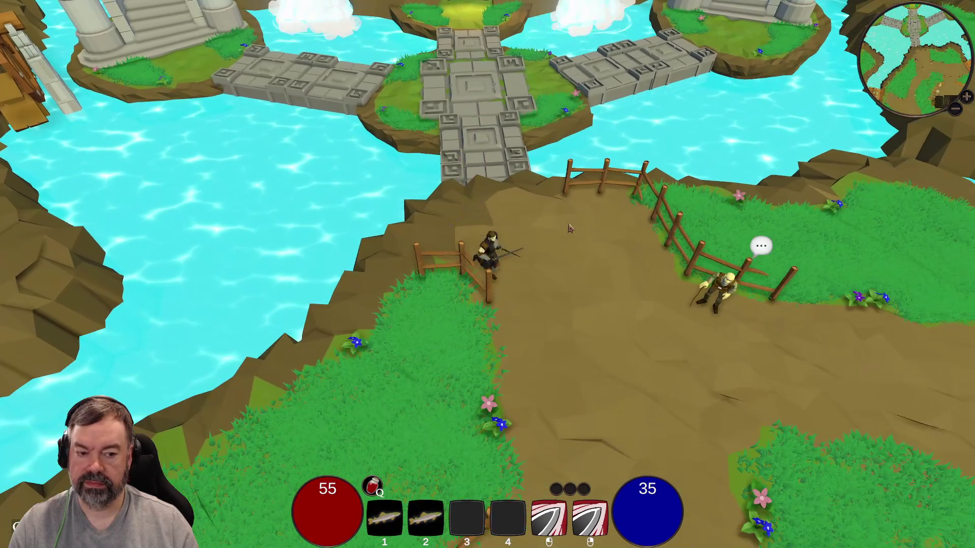
key(s)
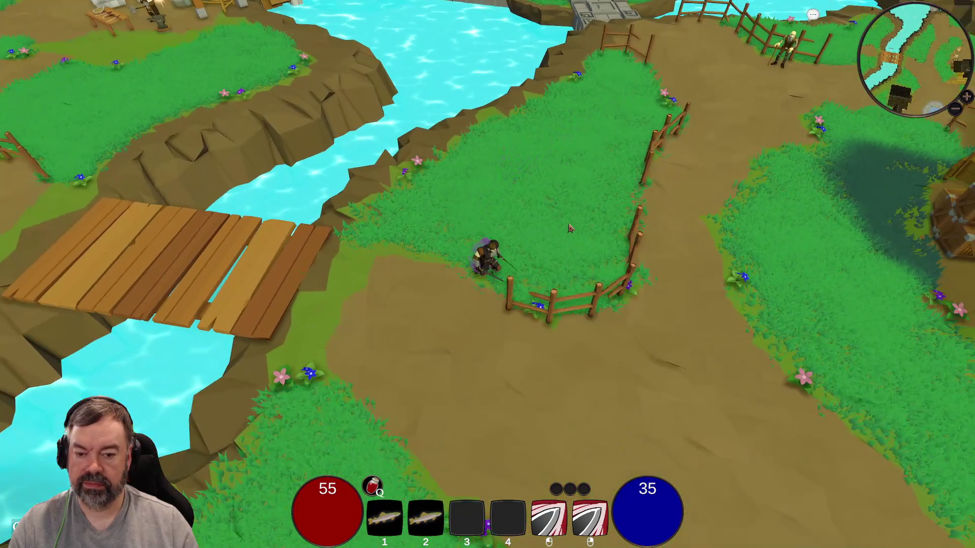
key(s)
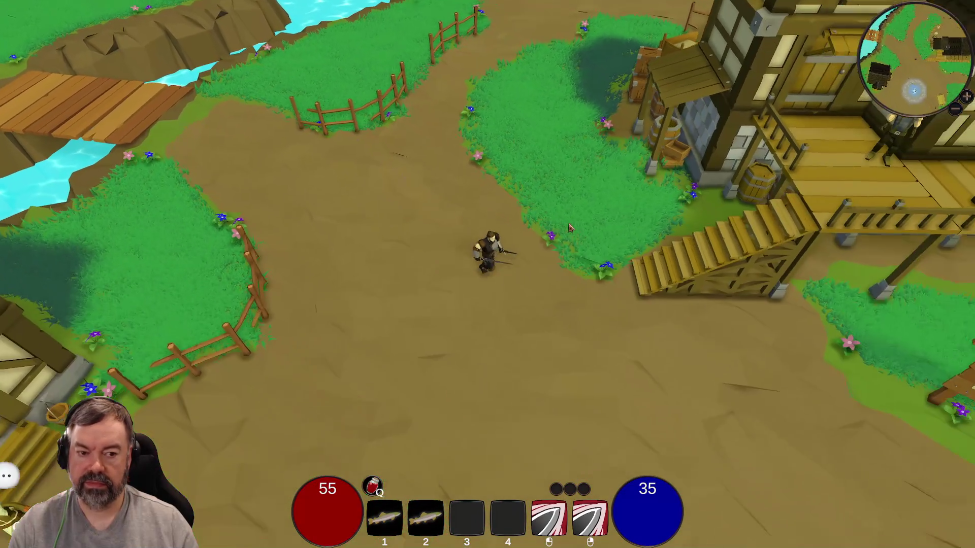
key(d)
key(d)
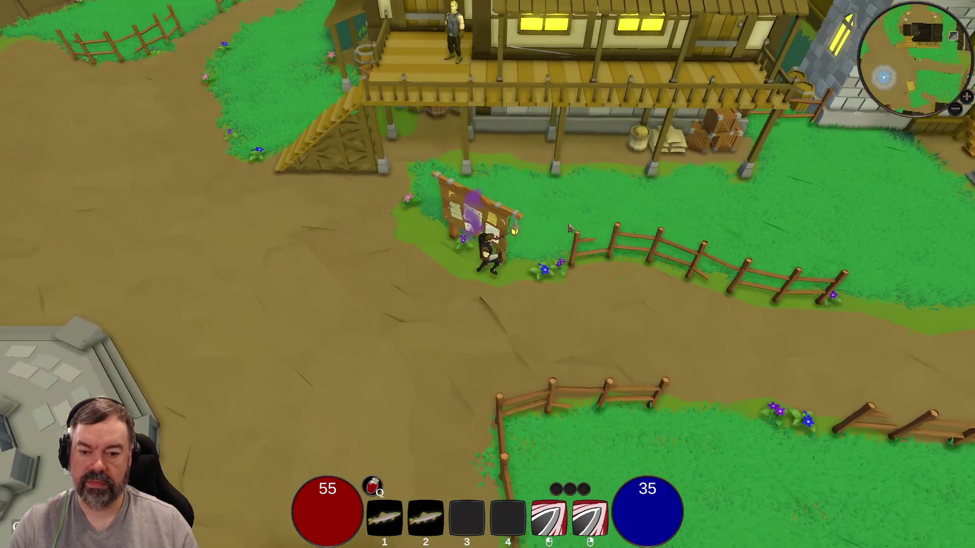
key(d)
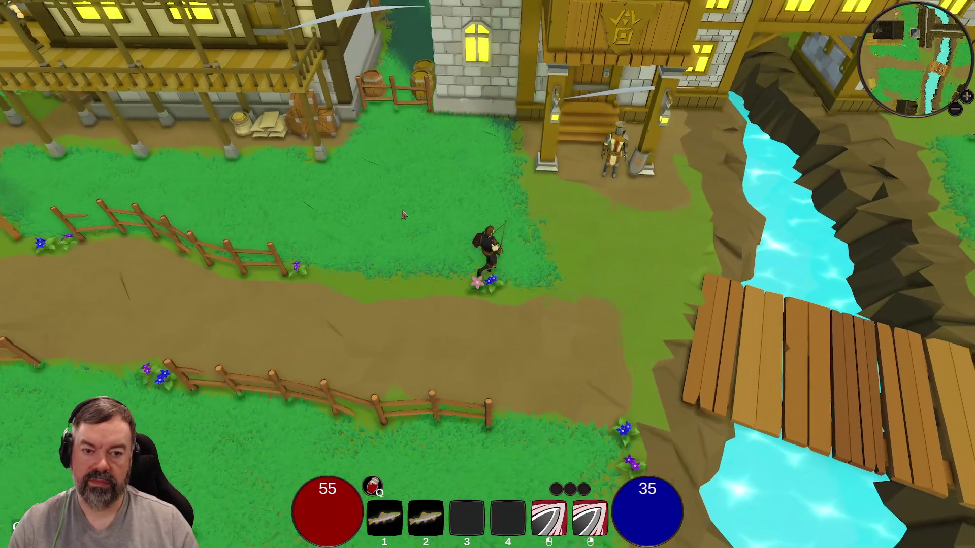
Step: Review the Clerics Guild Health upgrade costing 50 Softwood, Stones and Essence, then close it
key(w)
key(e)
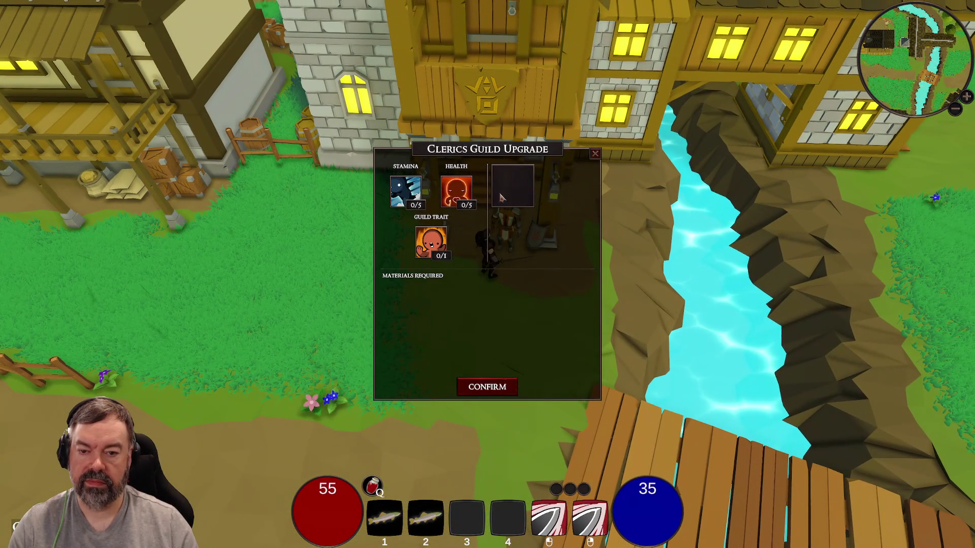
click(460, 195)
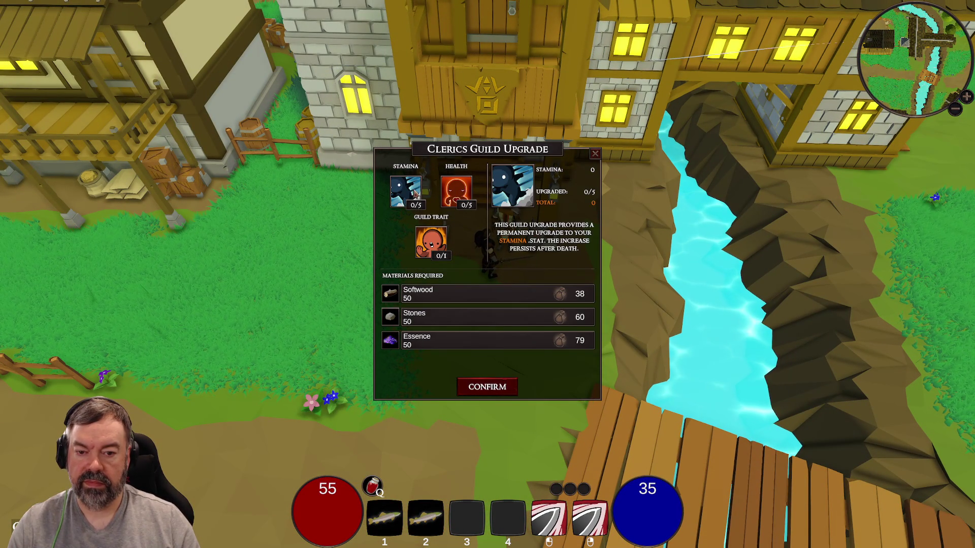
click(594, 155)
Step: Run the character south around the fountain and show the character's resources
key(a)
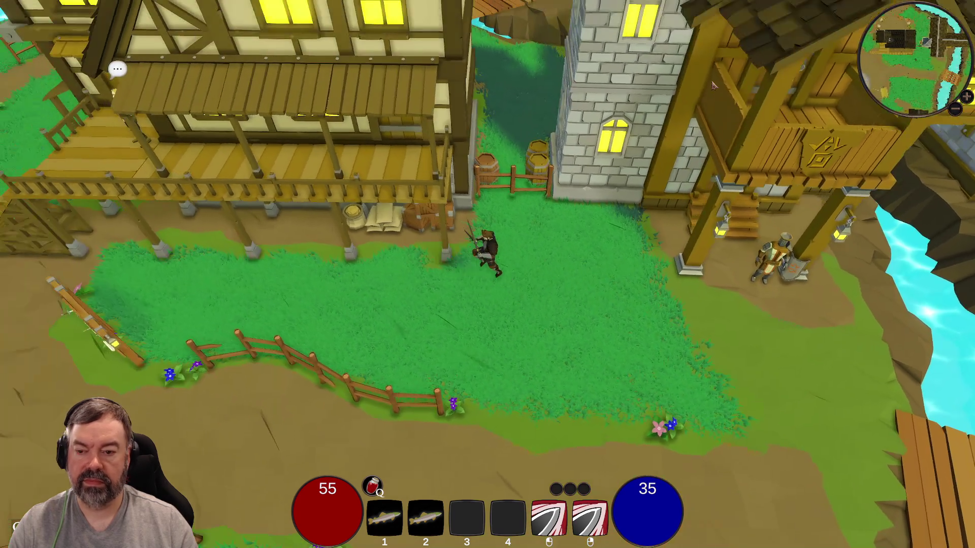
key(s)
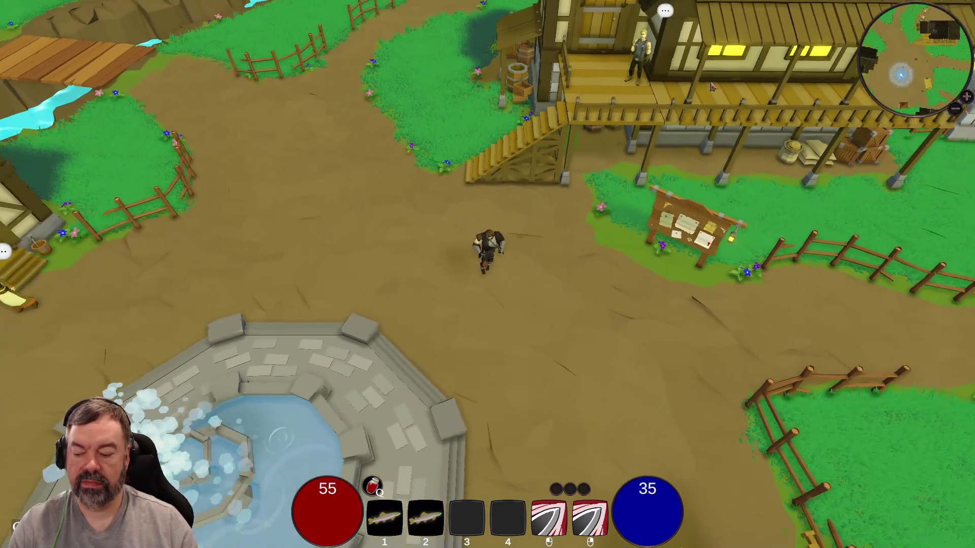
key(s)
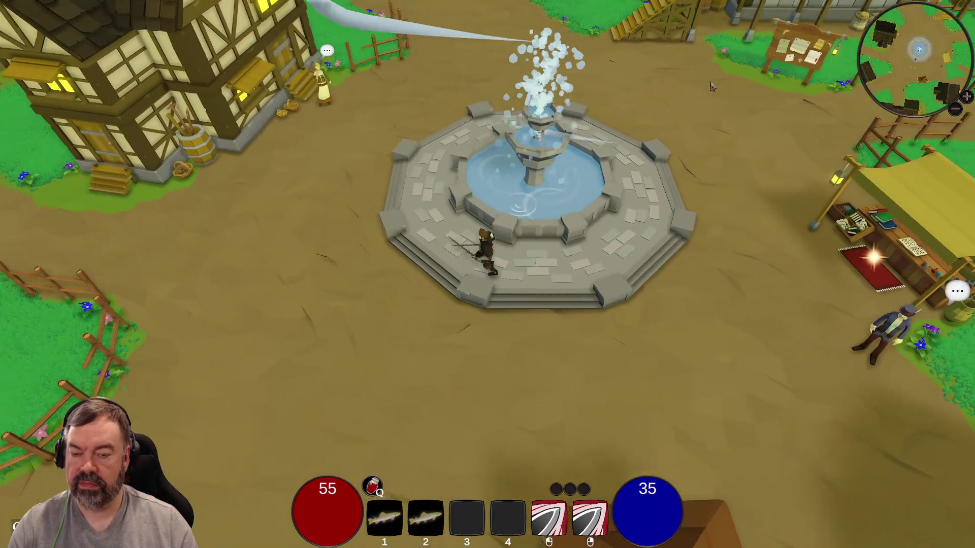
scroll(712, 87, up, 2)
key(w)
key(w)
scroll(712, 87, up, 2)
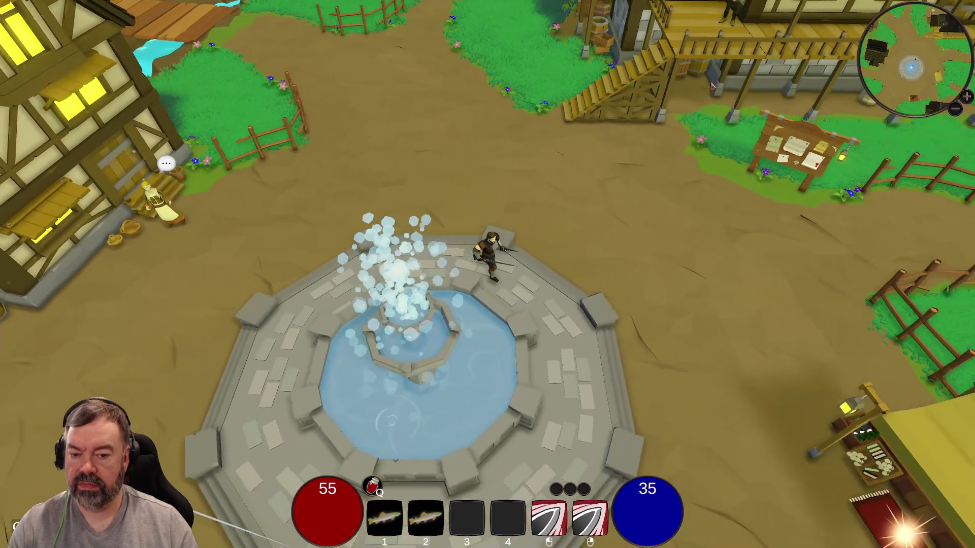
key(s)
scroll(713, 87, down, 2)
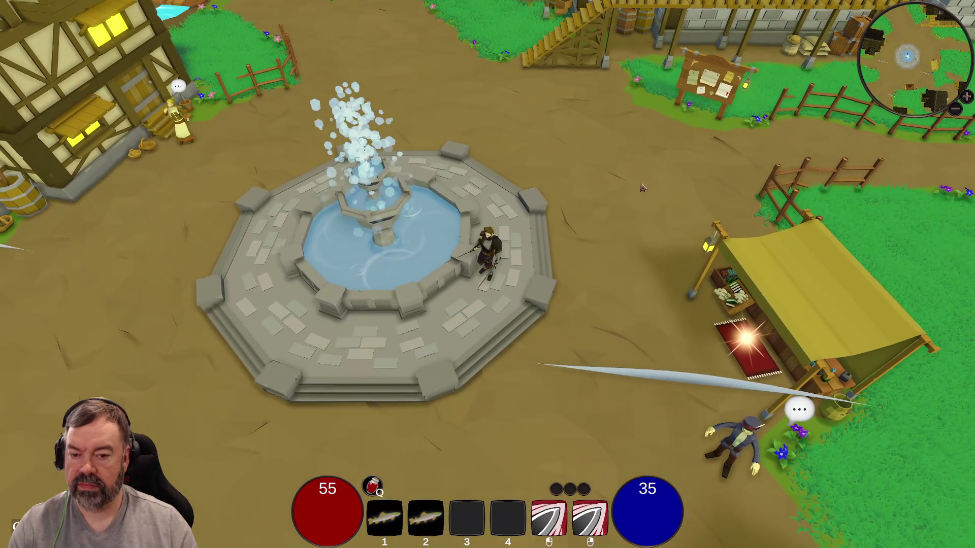
key(c)
key(s)
key(s)
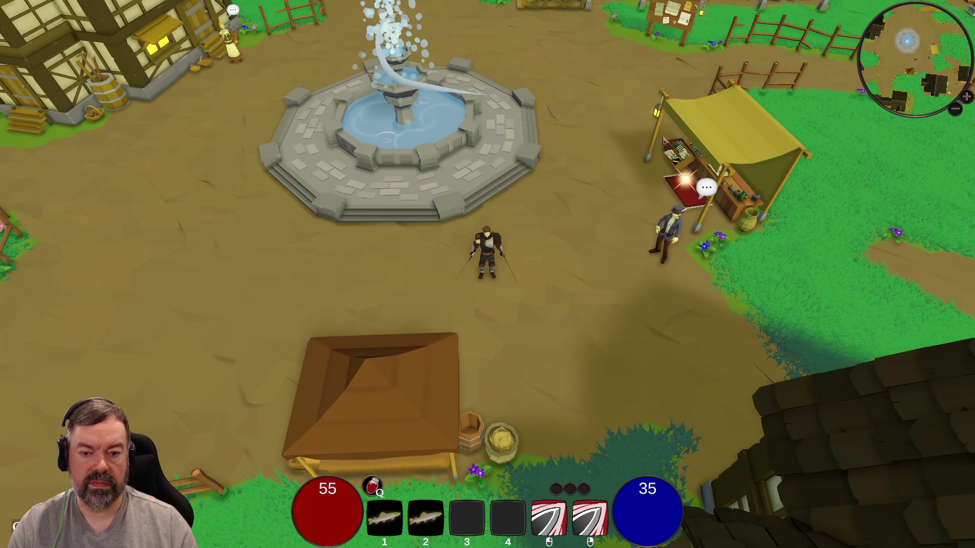
Step: Talk with the stall merchant and advance through the dialogue
key(d)
key(e)
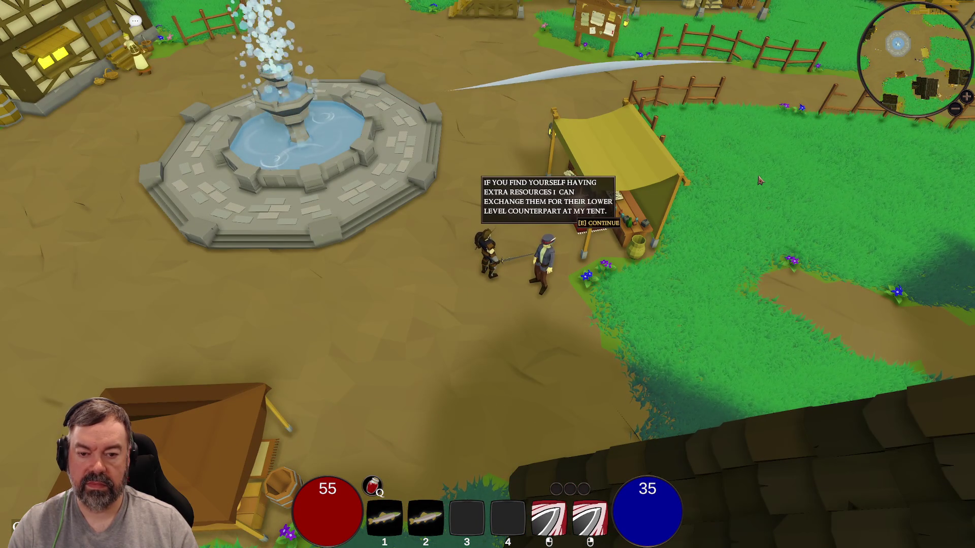
key(e)
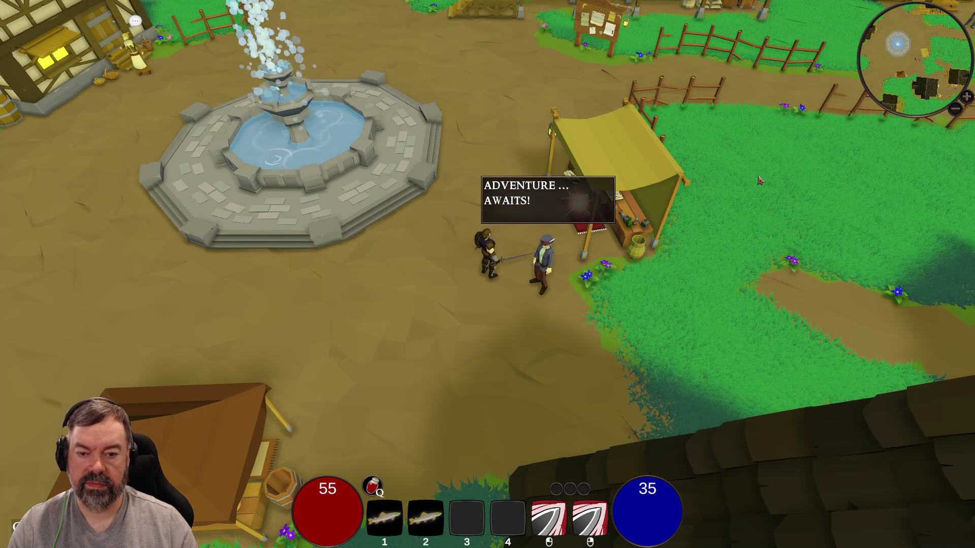
key(a)
Step: Sprint west to the villager by the house, continue along the path and swing the sword
key(shift)
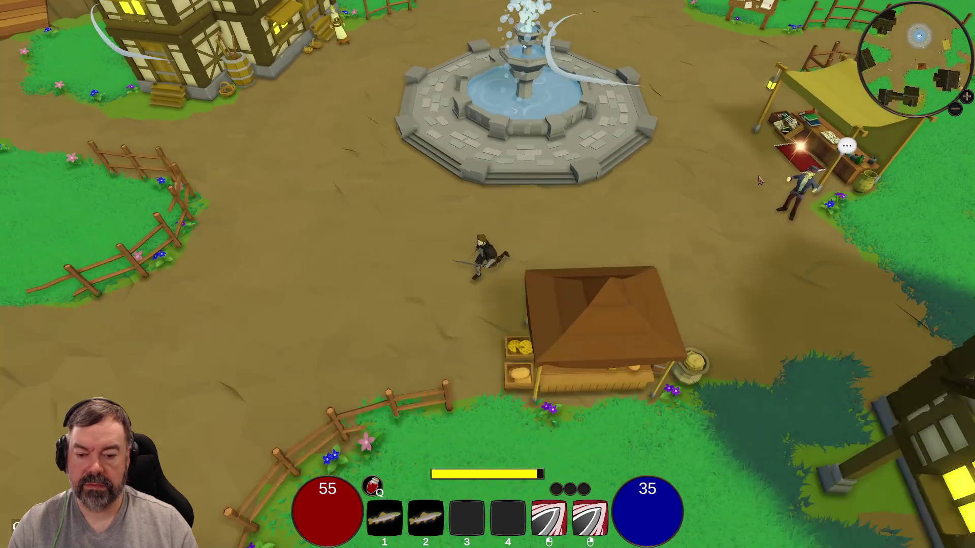
key(a)
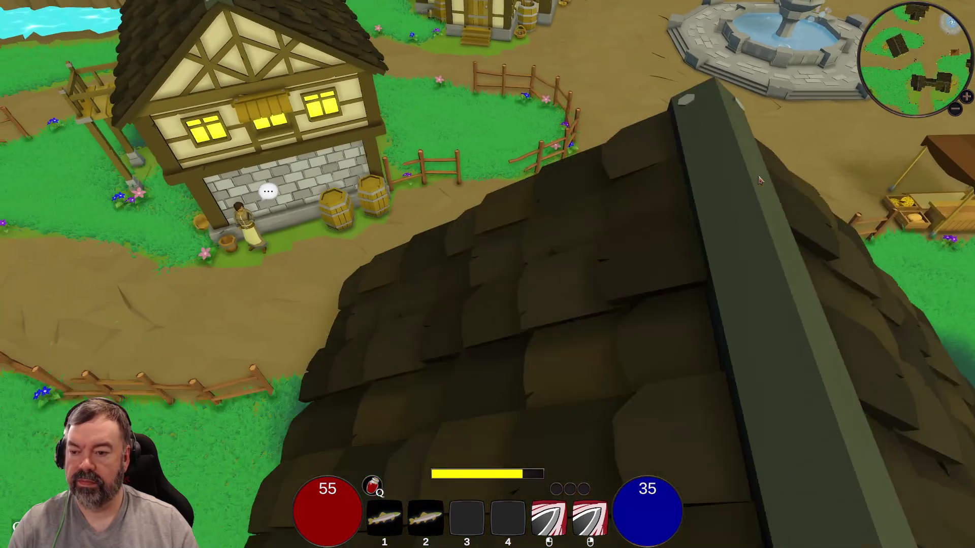
key(a)
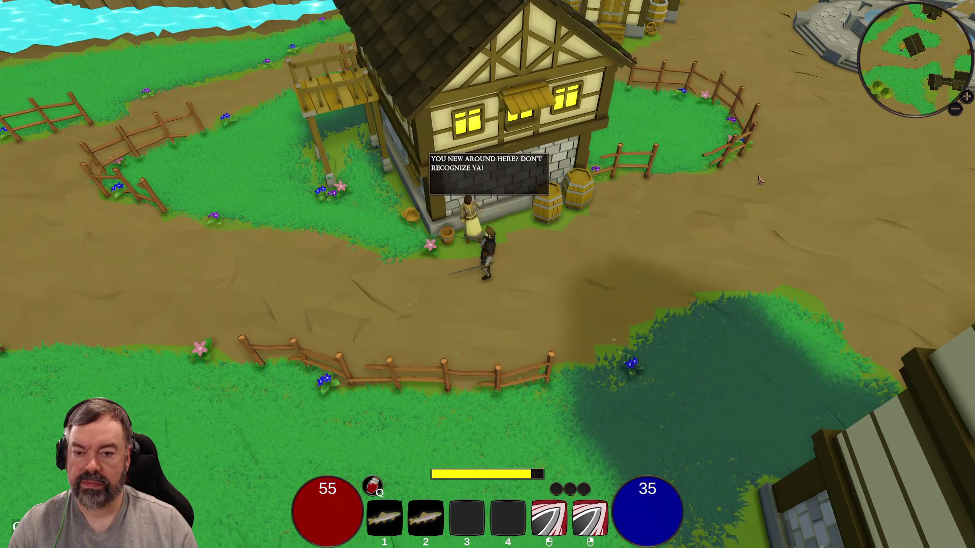
key(a)
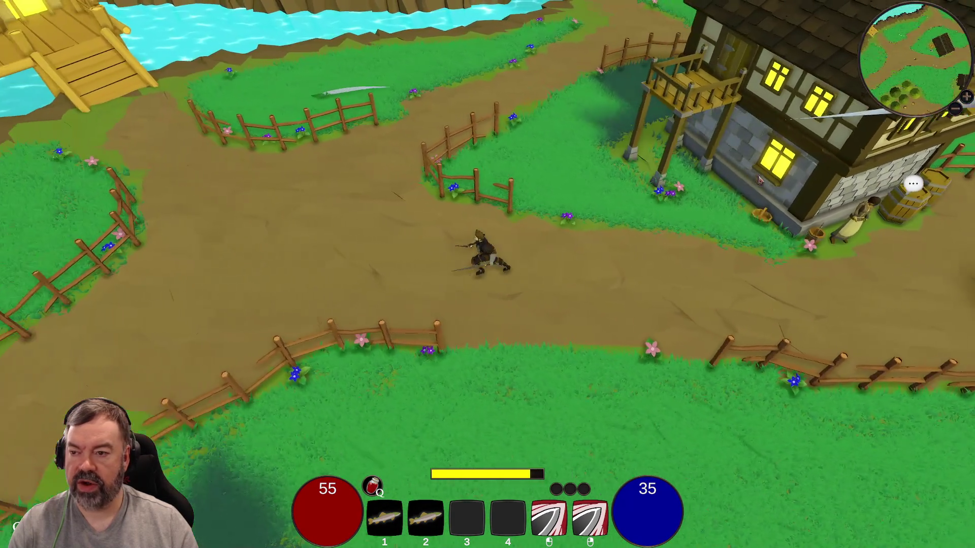
key(a)
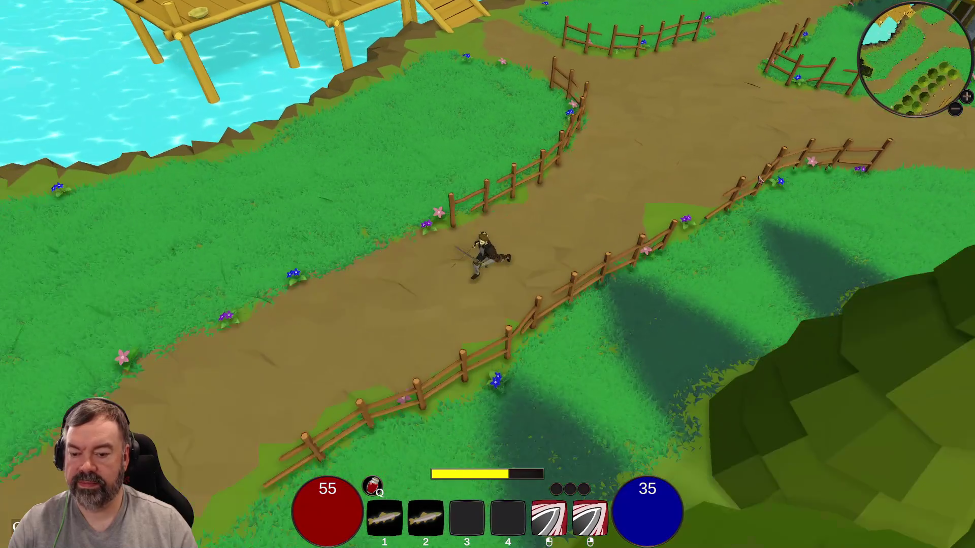
key(a)
click(760, 181)
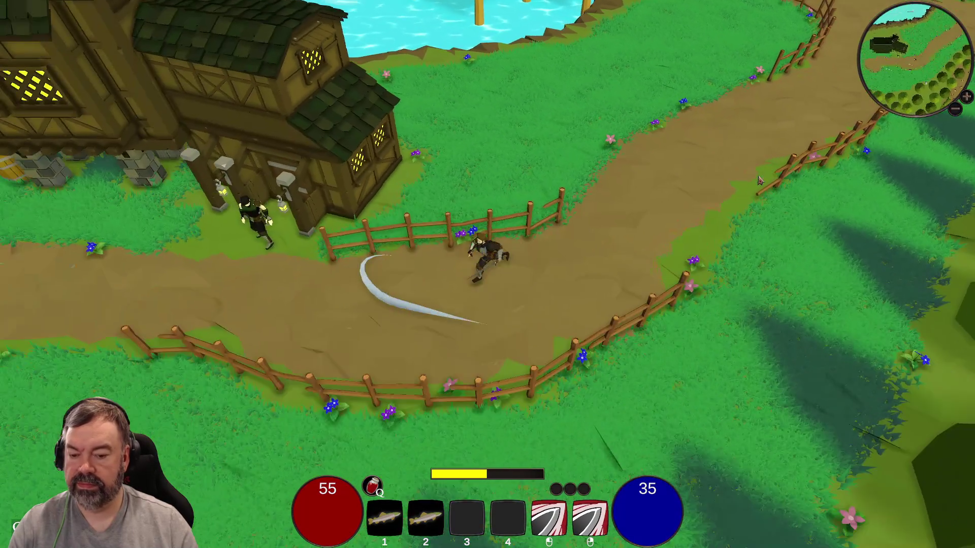
Step: At the guild trainer, view the Crit % upgrade's Softwood, Stones and Essence costs, then close the window
key(a)
key(e)
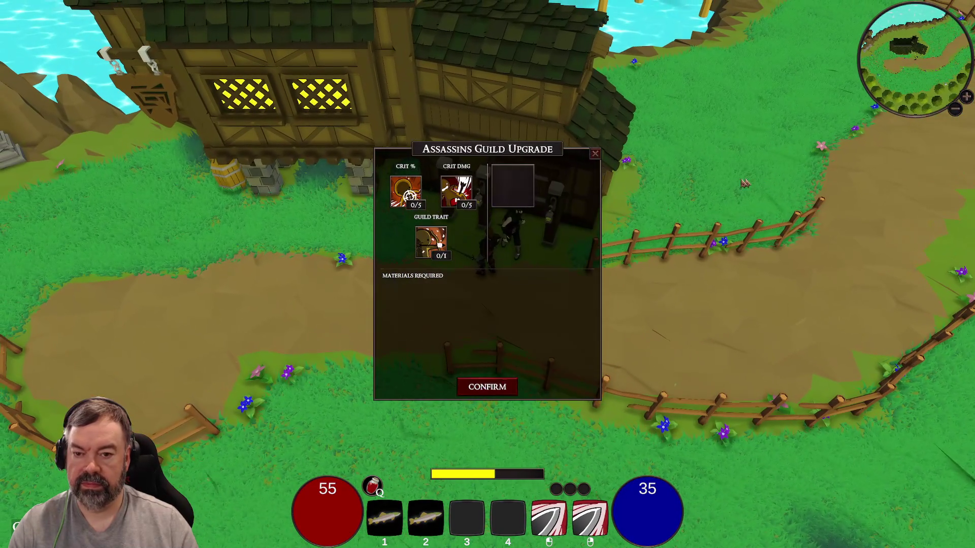
click(401, 200)
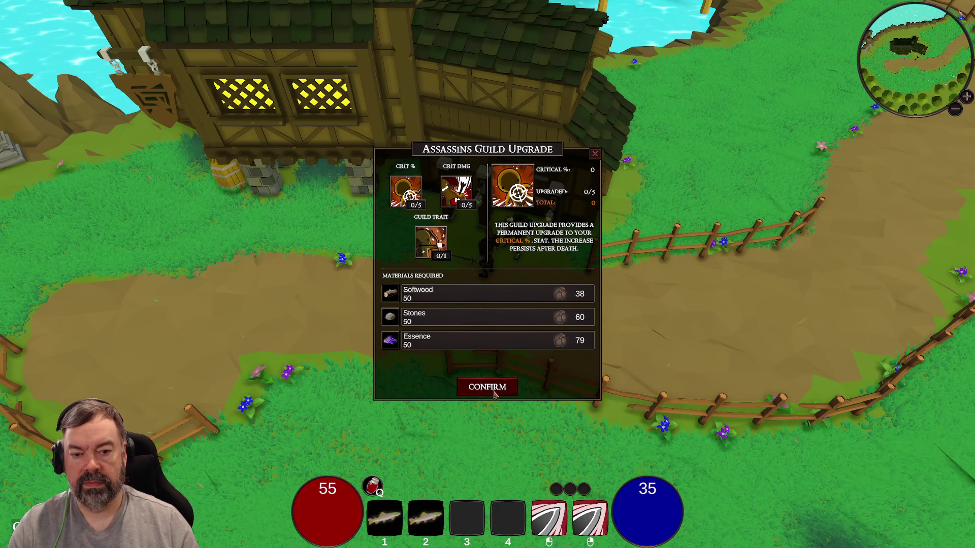
click(594, 156)
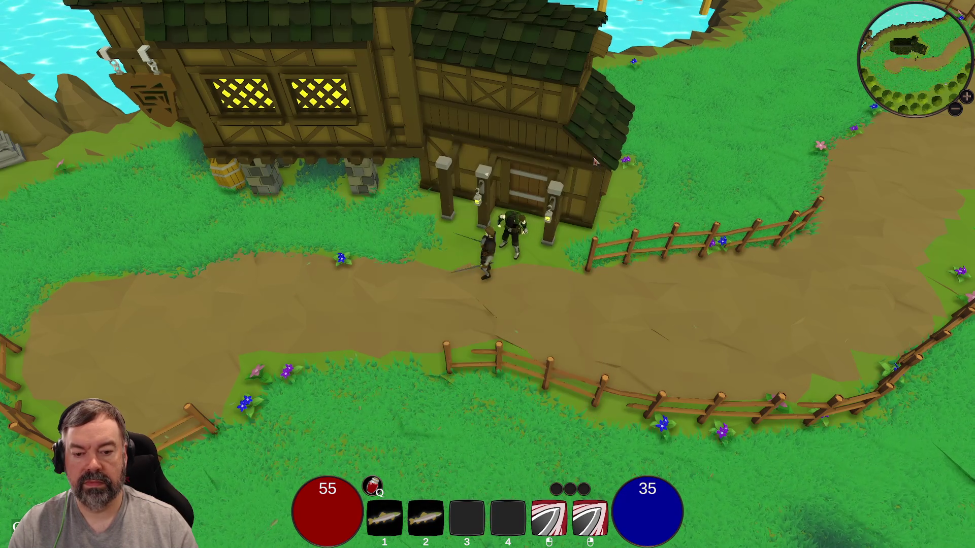
Step: Walk south along the fenced path and grass to the sawmill dirt path, then open the pause menu
key(s)
key(s)
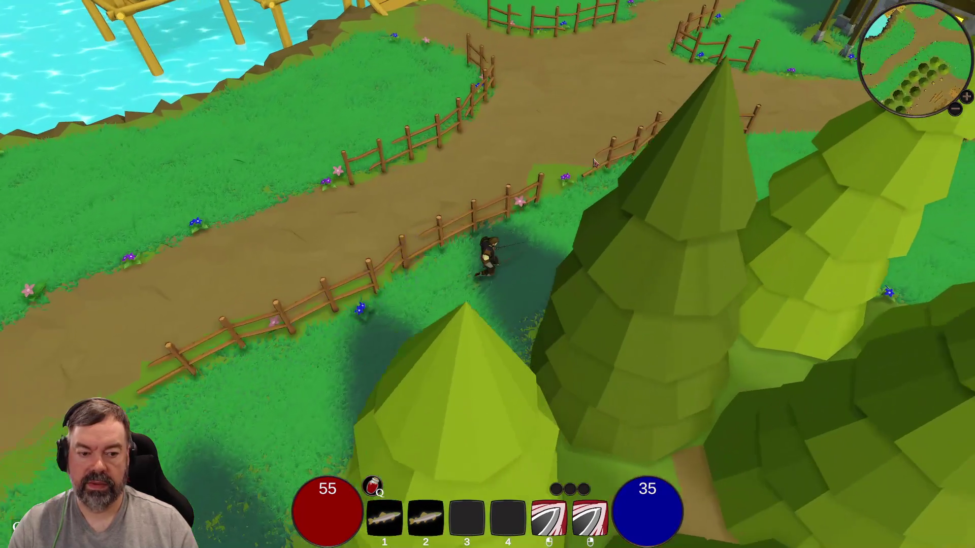
key(s)
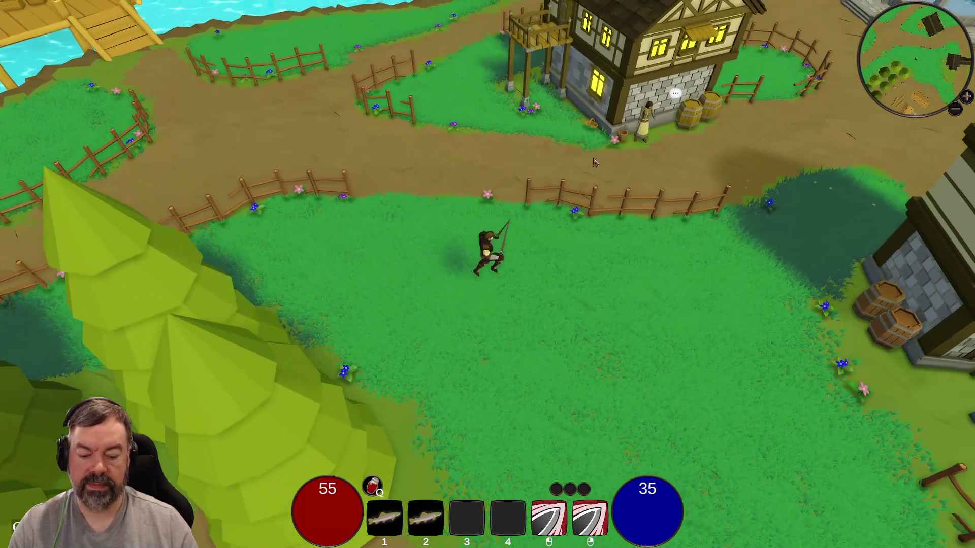
key(s)
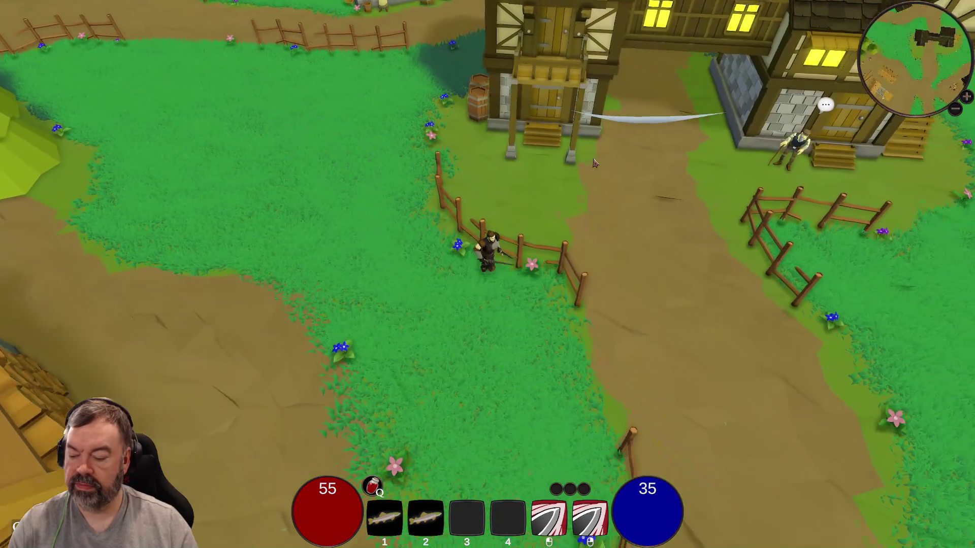
key(s)
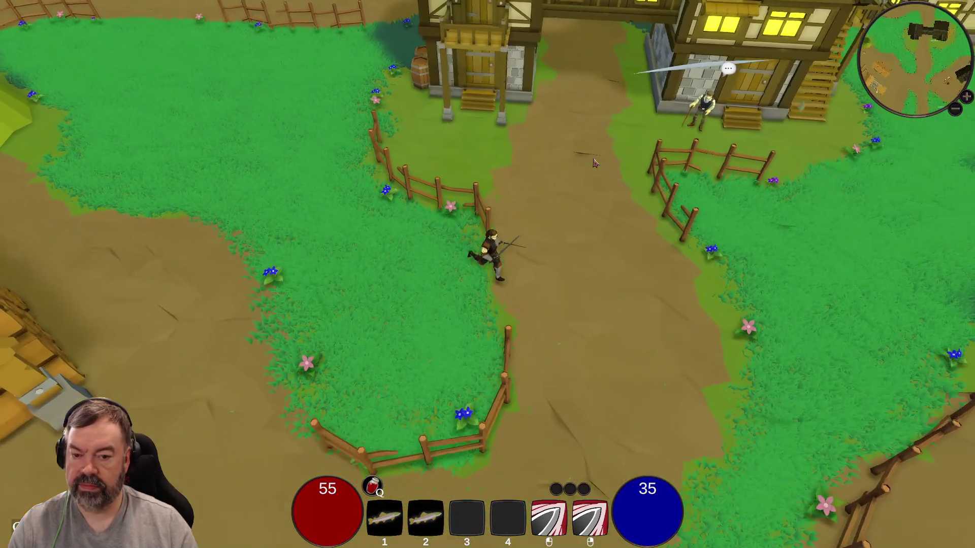
key(s)
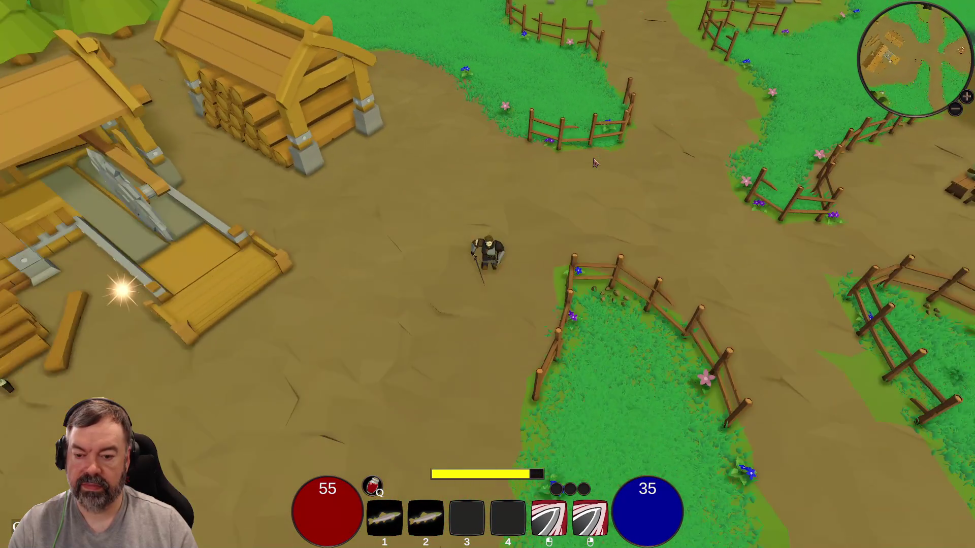
key(Escape)
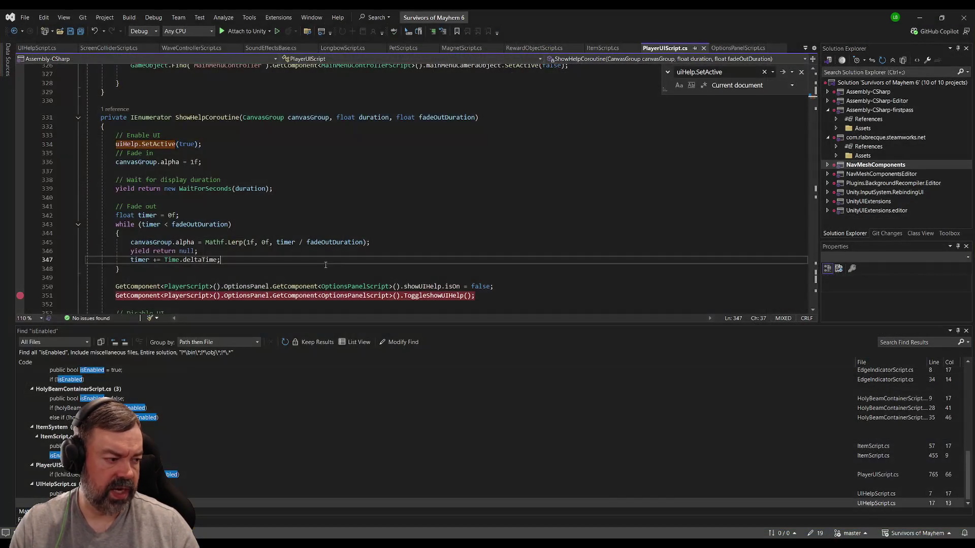
Step: Open Scenes/Game and select UI Help to review its canvas settings in the Inspector
scroll(326, 265, down, 3)
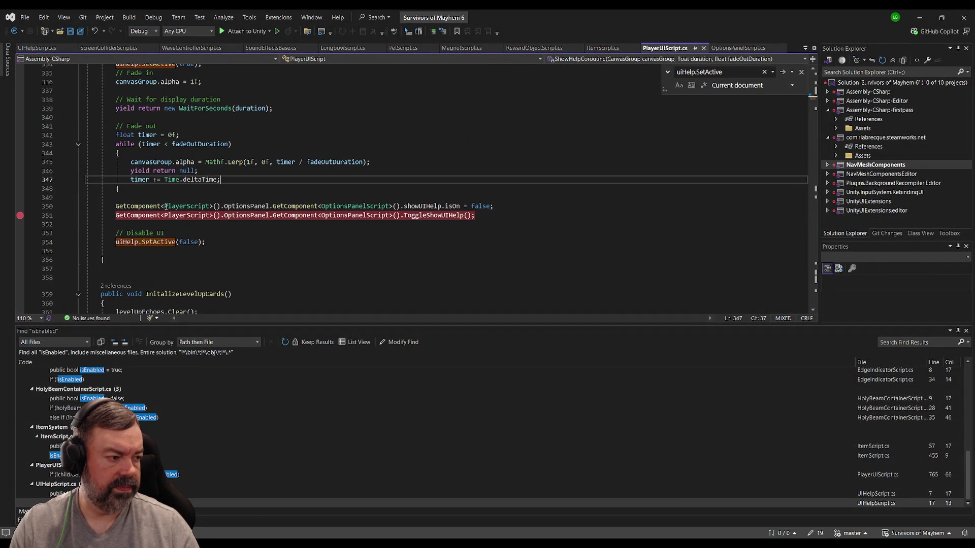
scroll(204, 226, up, 1)
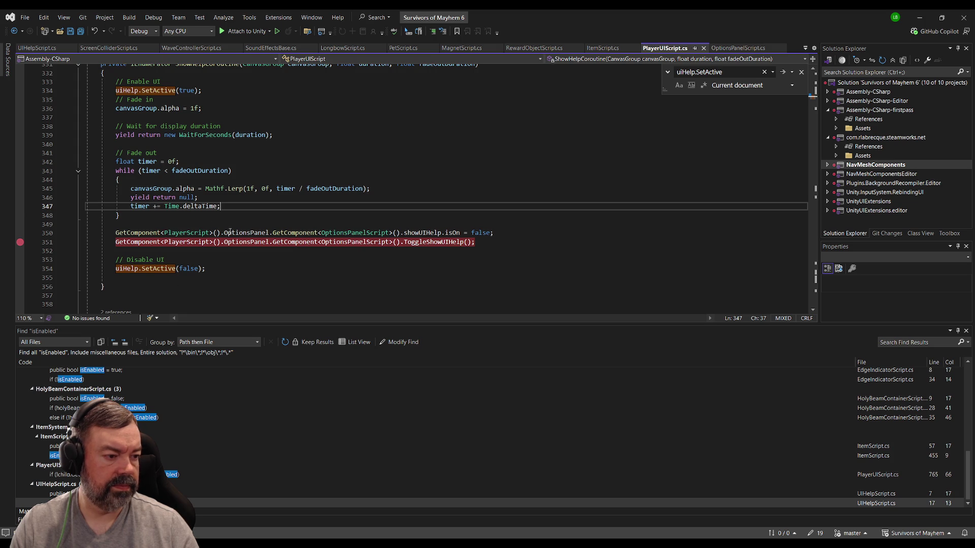
key(alt+Tab)
click(663, 393)
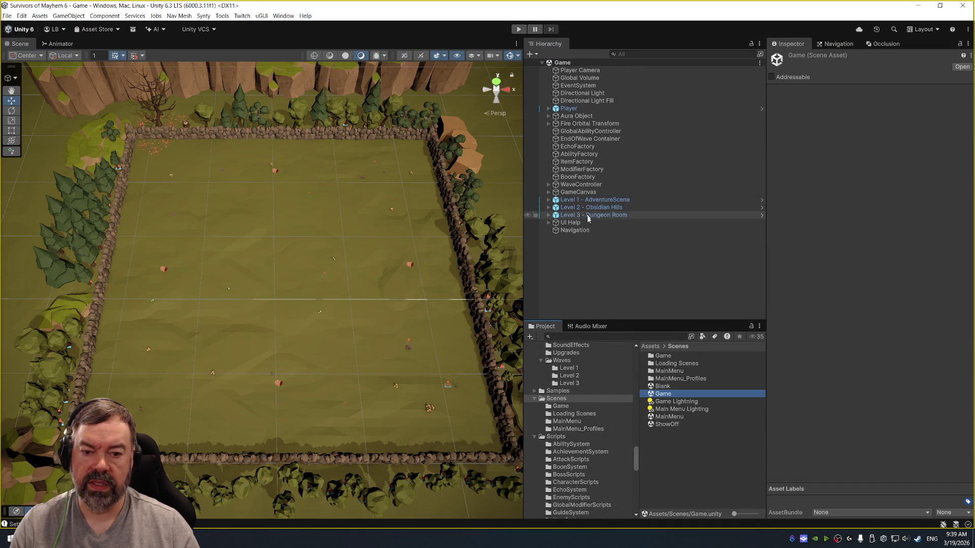
click(587, 223)
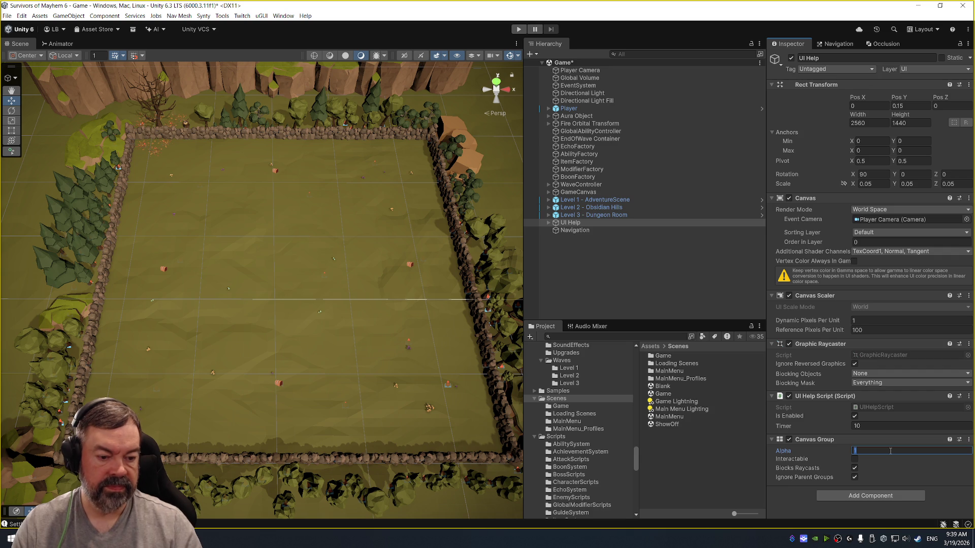
key(alt+Tab)
scroll(406, 188, up, 5)
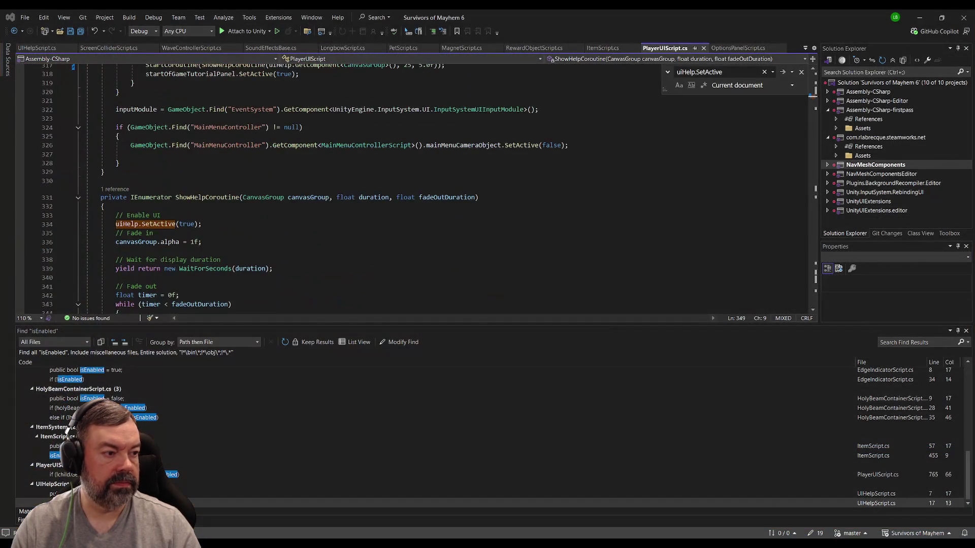
Step: Review UIHelpScript.cs's isEnabled and timer fields on lines 7–8, then switch to PlayerUIScript.cs
scroll(330, 188, up, 15)
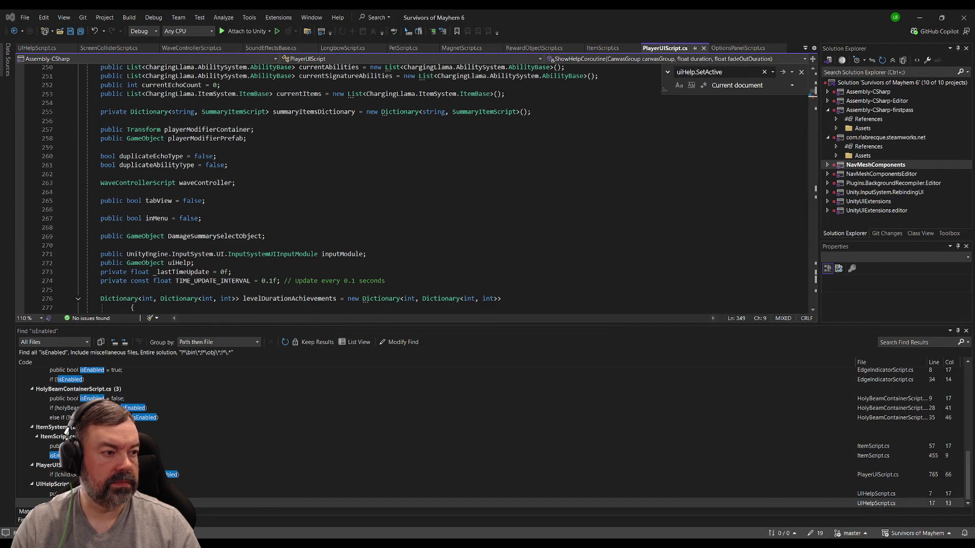
key(alt+Tab)
key(alt+Tab)
key(ctrl+Tab)
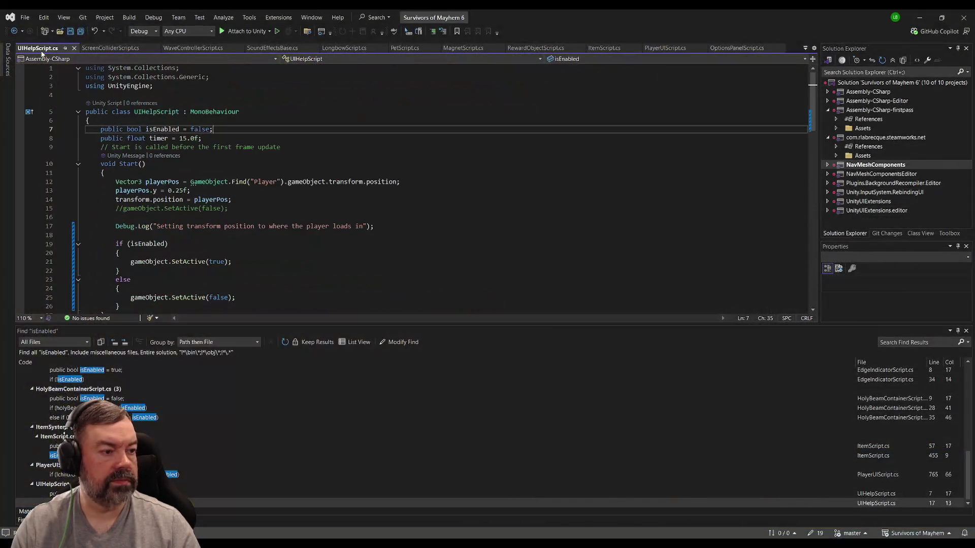
scroll(242, 167, down, 4)
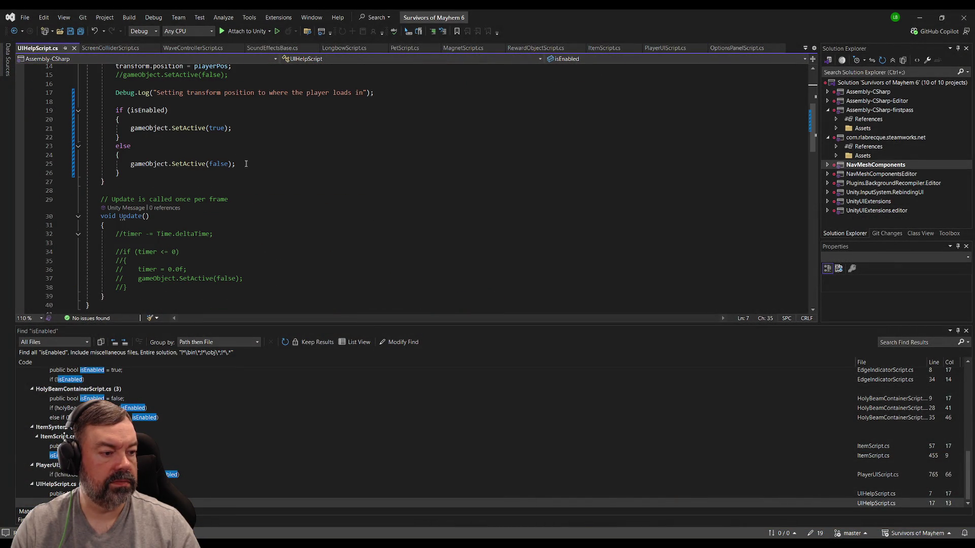
scroll(267, 173, up, 4)
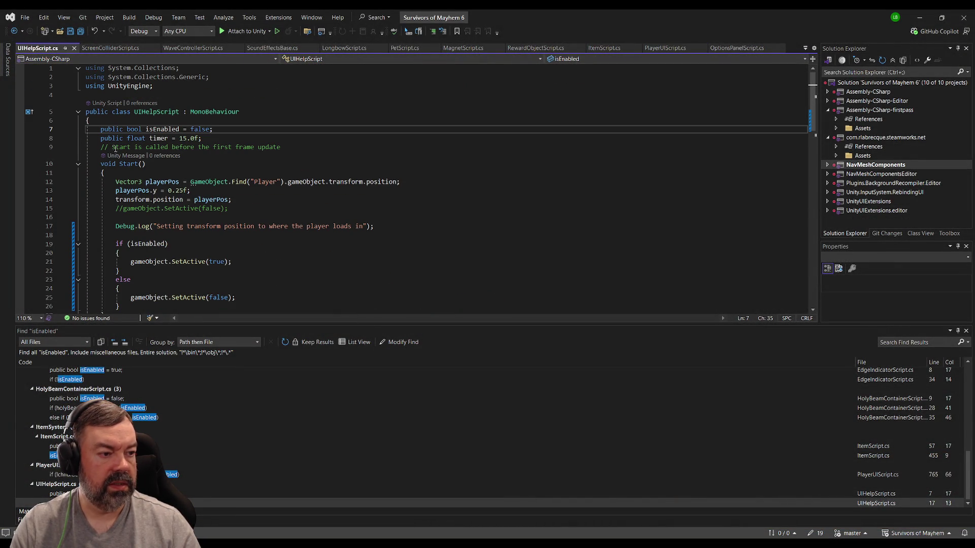
click(301, 142)
click(328, 133)
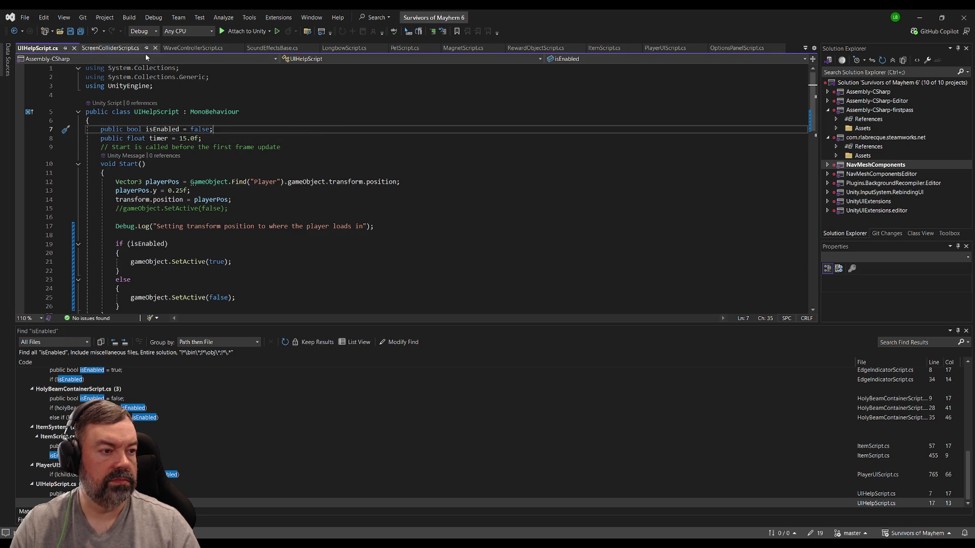
click(660, 48)
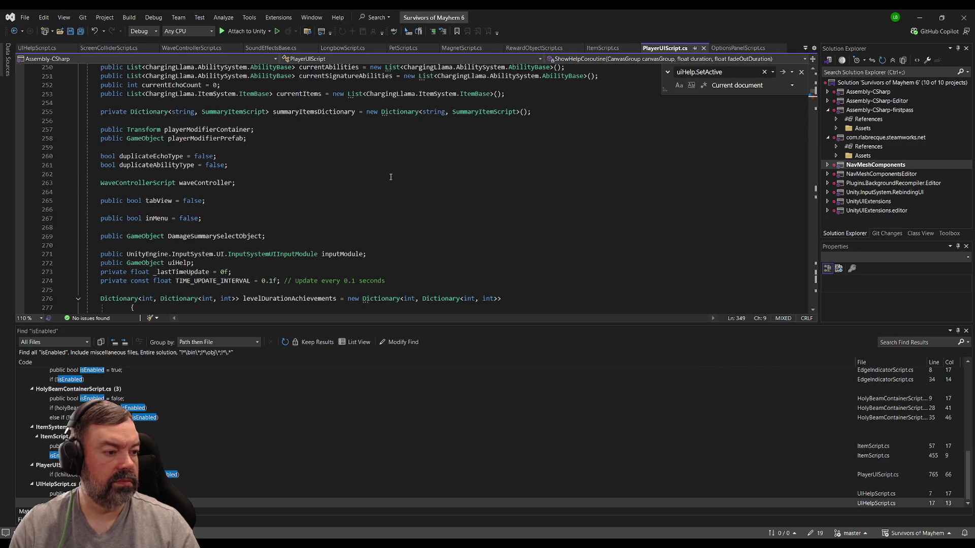
Step: Search for 'ui' matches and read ShowHelpCoroutine's wait-for-duration and fade-out loop at line 346
key(ctrl+f)
text(uihelp)
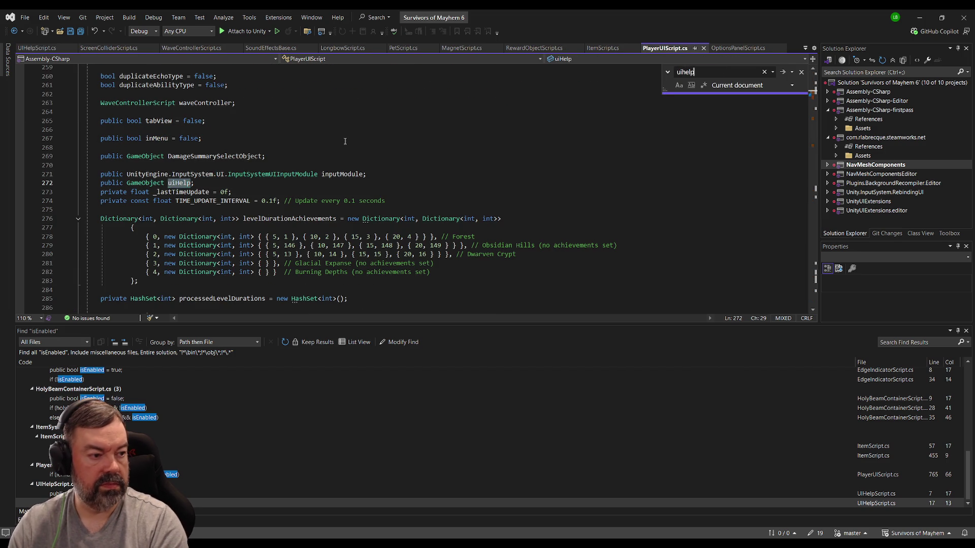
key(Return)
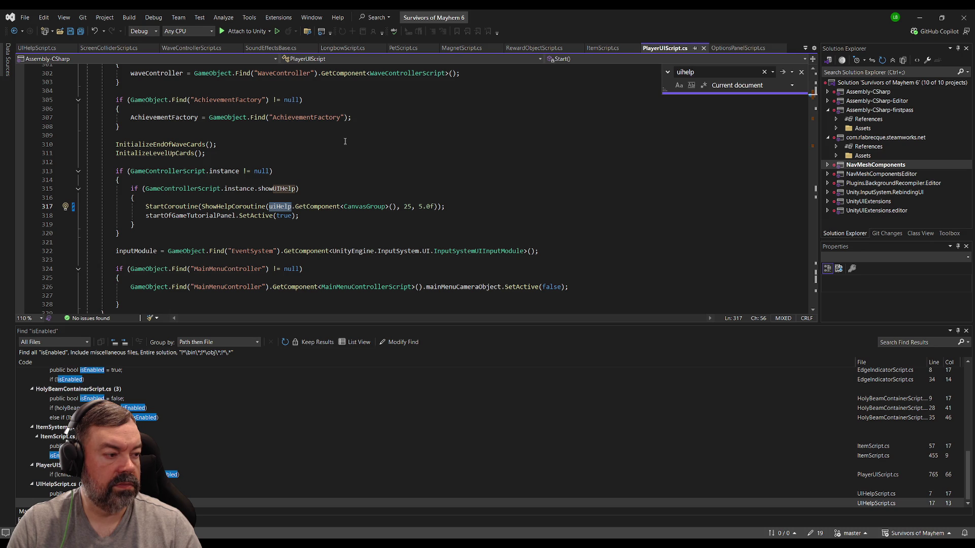
key(Return)
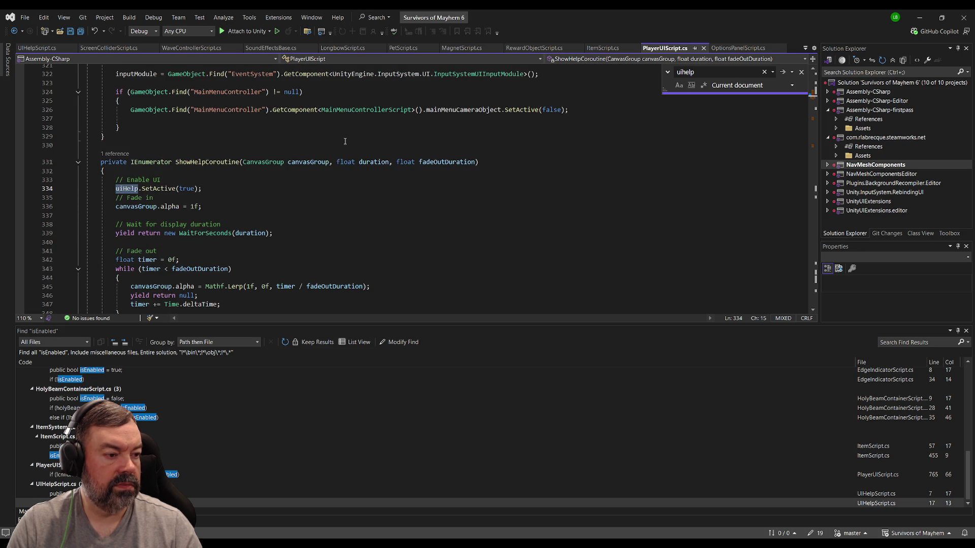
click(223, 180)
scroll(209, 190, down, 1)
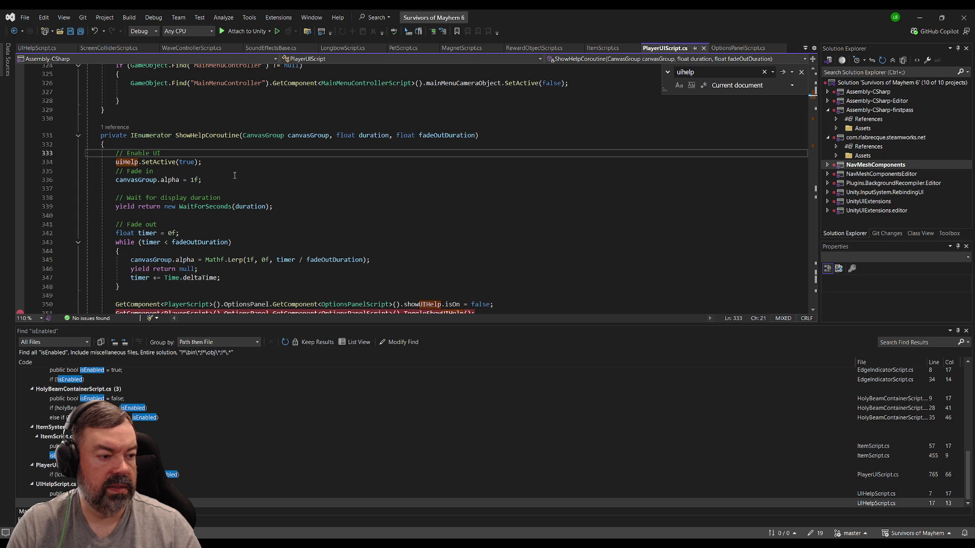
click(313, 204)
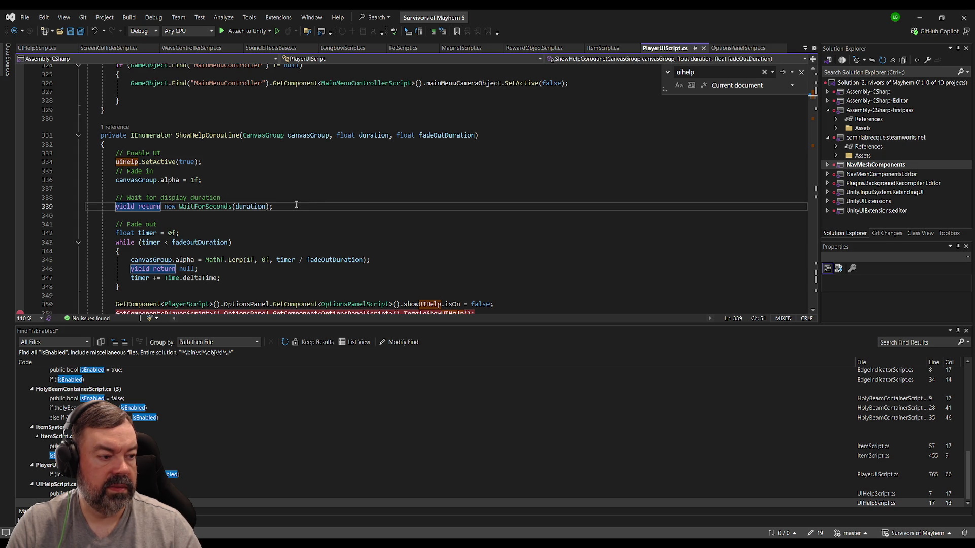
scroll(302, 205, down, 2)
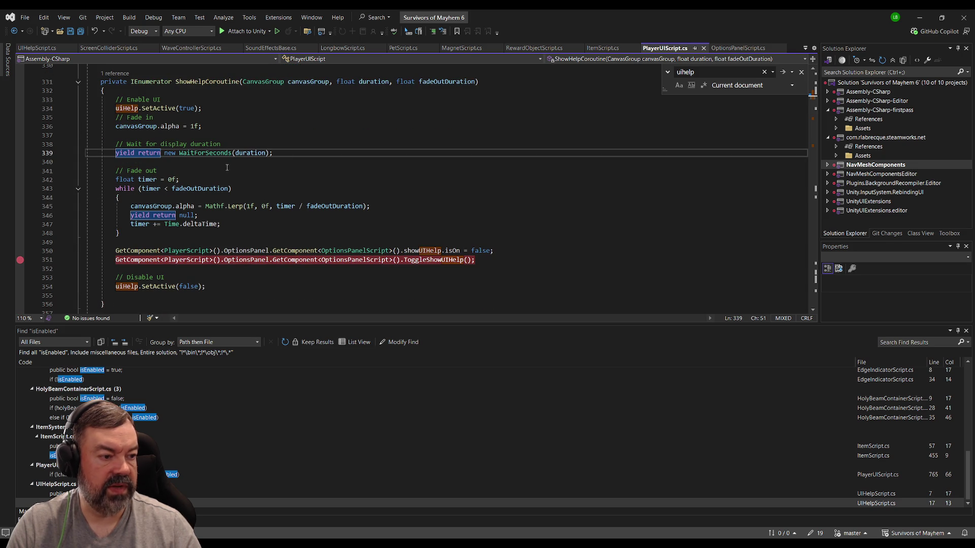
scroll(196, 190, down, 1)
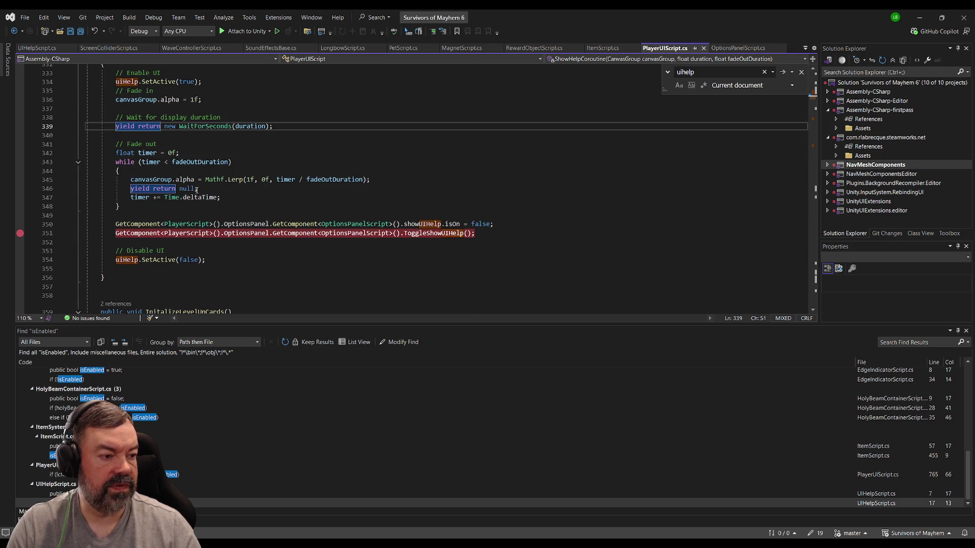
click(244, 189)
Step: Inspect the ToggleShowUIHelp definition's showUIHelp saving, then return to line 351 and the alpha line 336
click(506, 235)
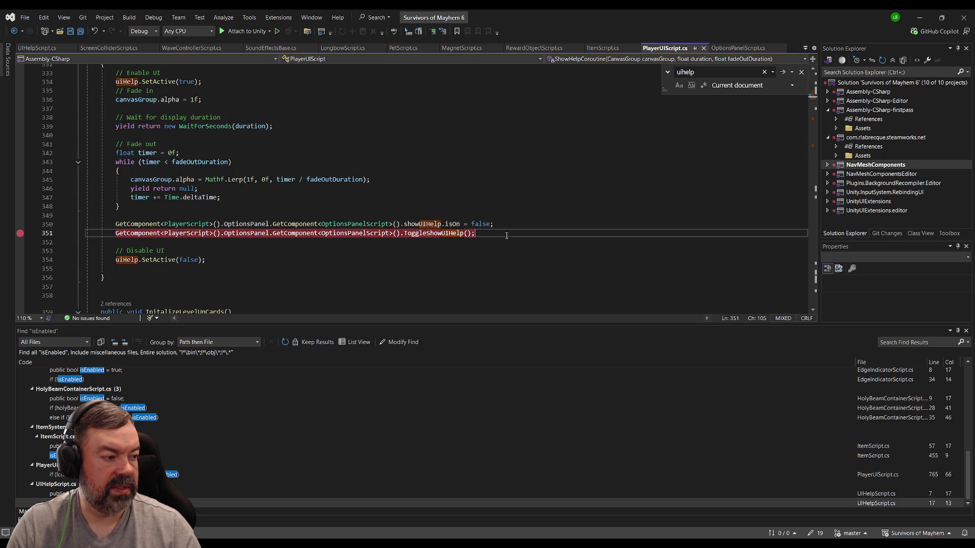
click(430, 234)
key(F12)
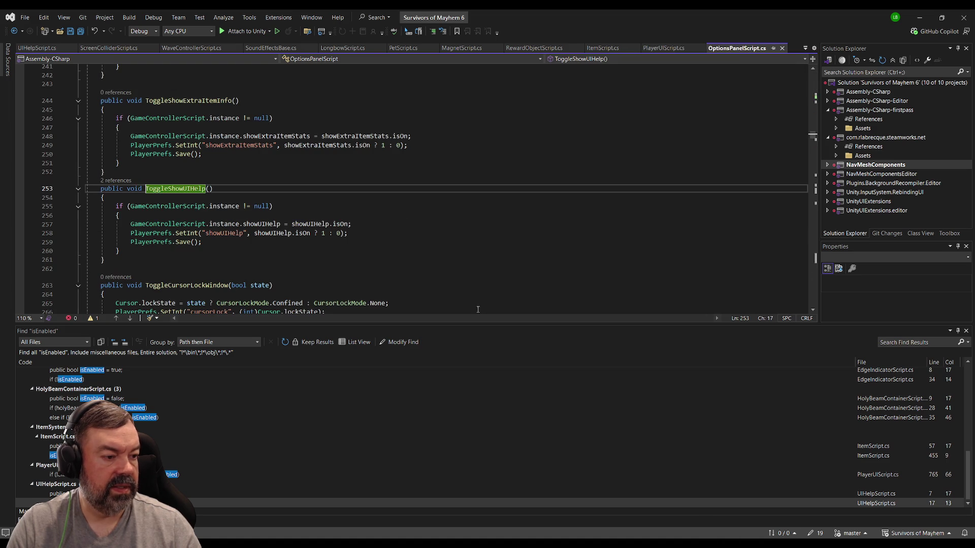
click(245, 243)
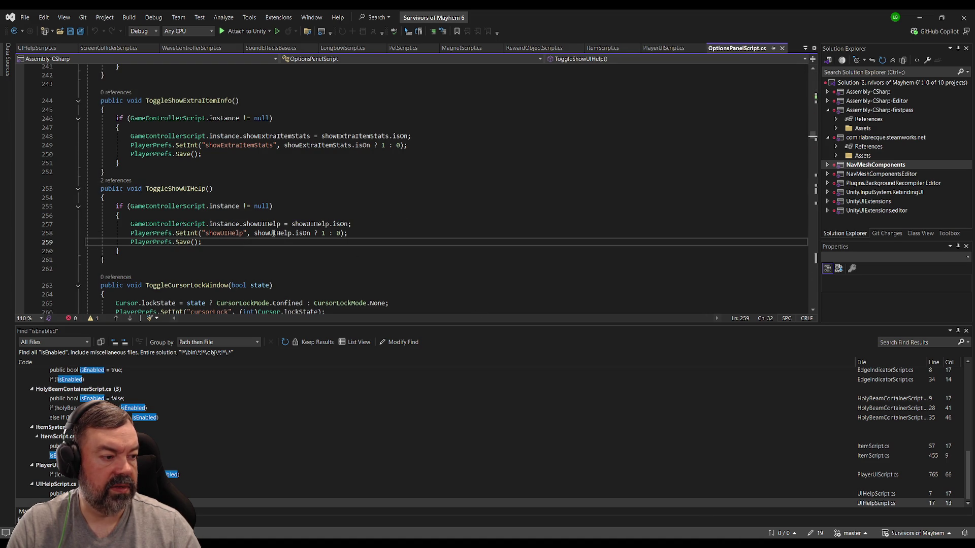
key(ctrl+minus)
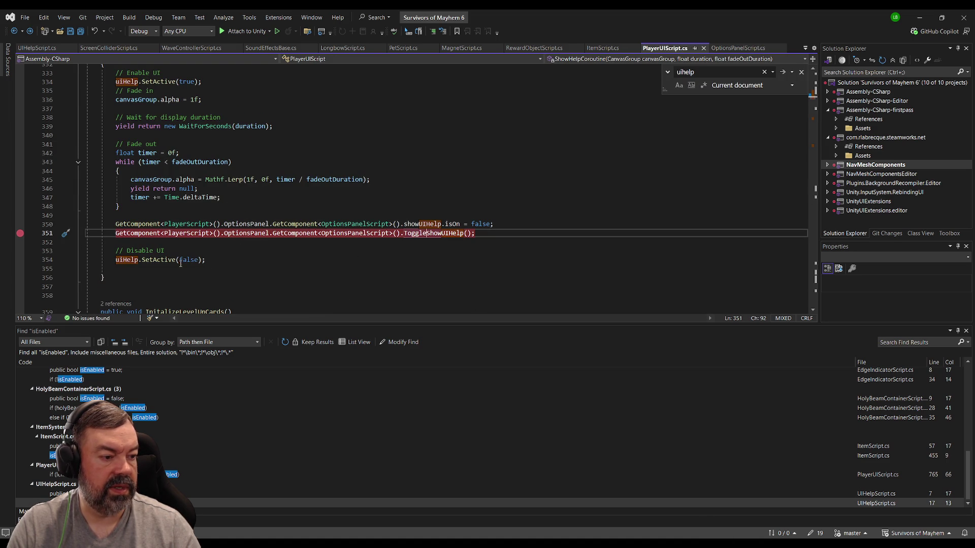
click(223, 246)
click(254, 99)
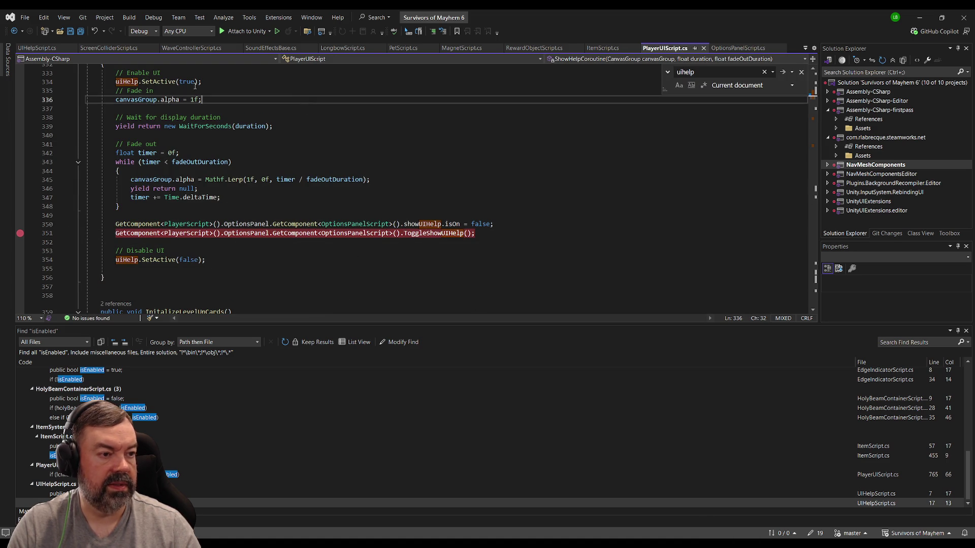
key(alt+Tab)
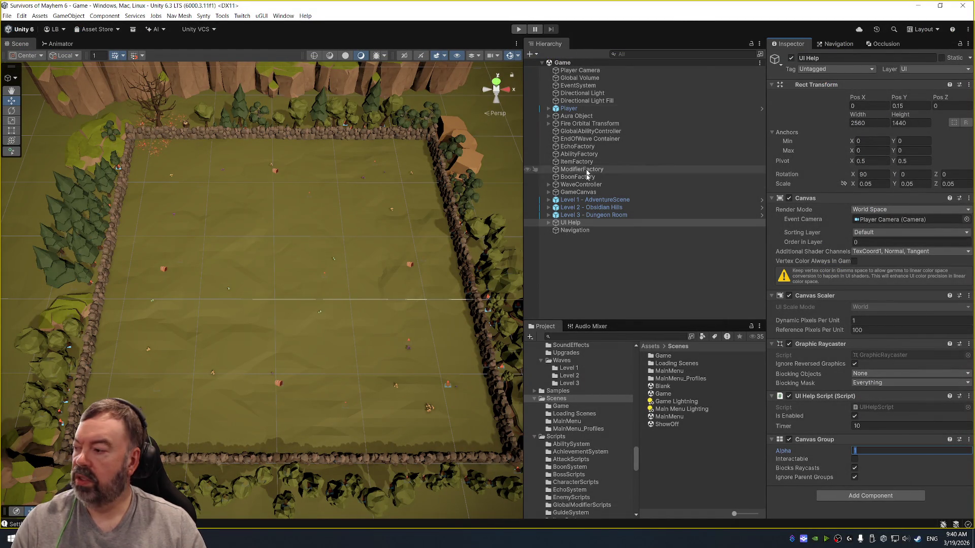
Step: Open the MainMenu scene, enter play mode and bring up the game's Options
double_click(681, 416)
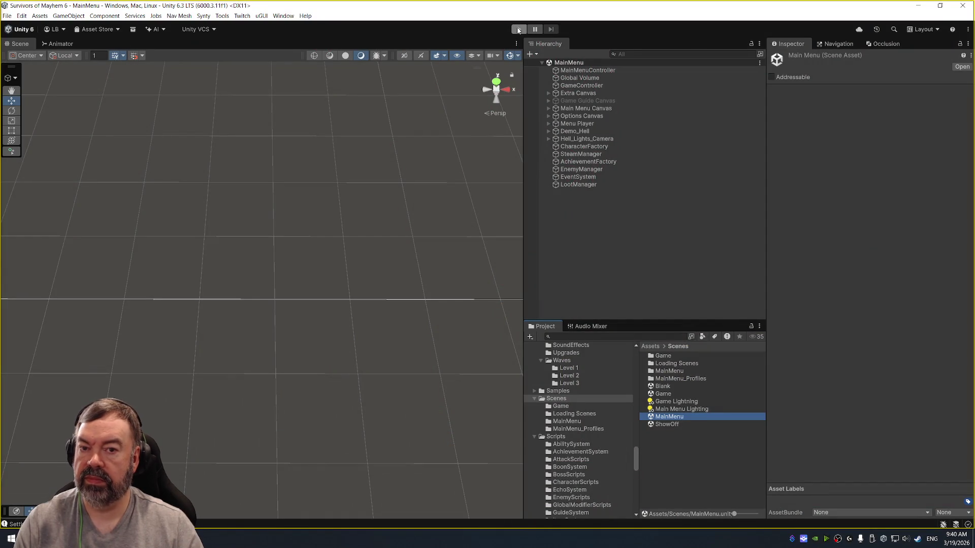
click(518, 29)
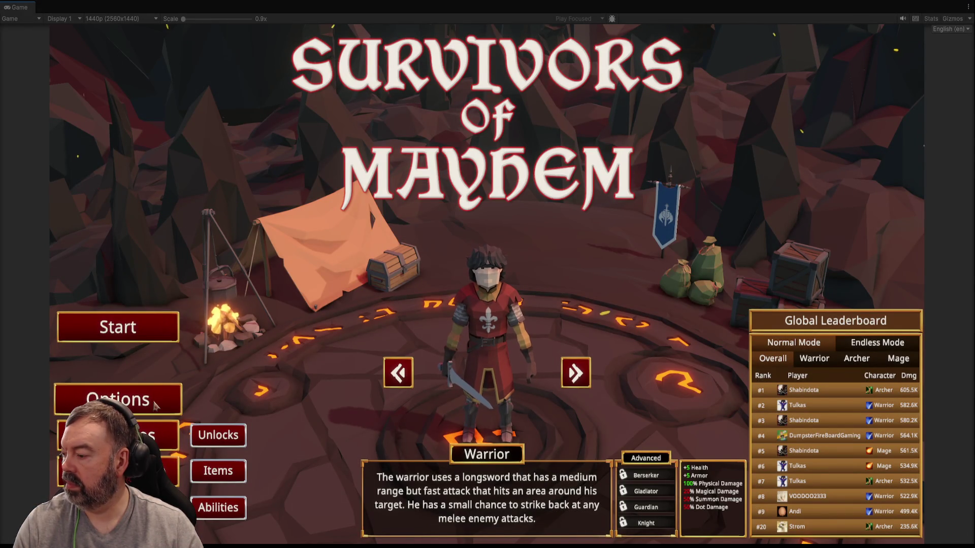
click(154, 405)
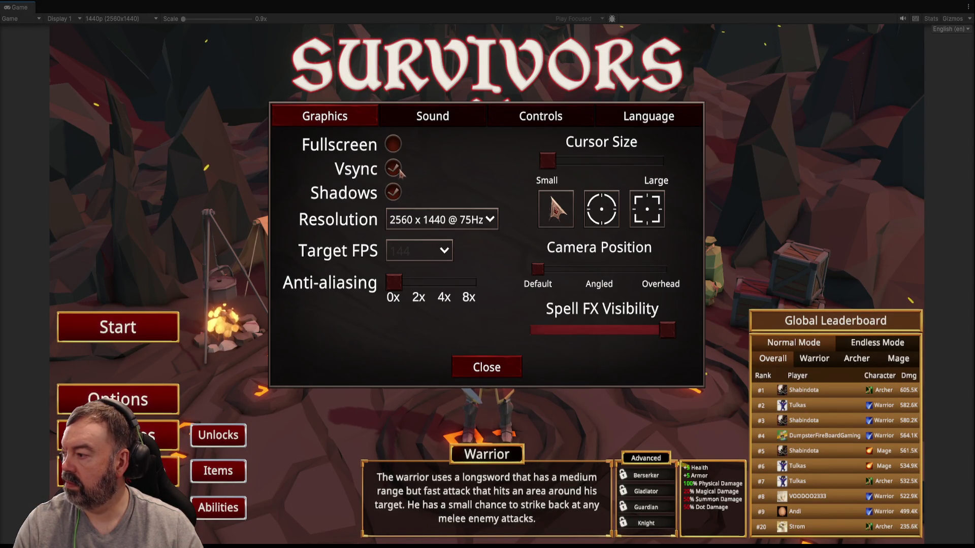
Step: Set Master volume to 36% and Music to 0%, enlarge the cursor, and check Show UI Help
click(454, 118)
click(465, 239)
drag(465, 242, 459, 241)
mouse_move(551, 213)
mouse_down()
mouse_move(469, 213)
mouse_move(430, 245)
mouse_move(414, 243)
mouse_up()
click(366, 119)
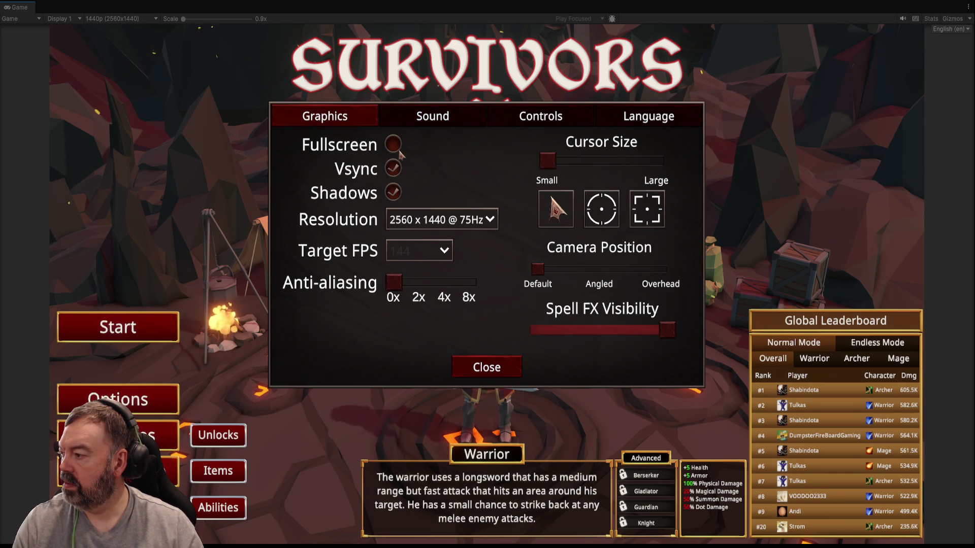
drag(547, 160, 595, 172)
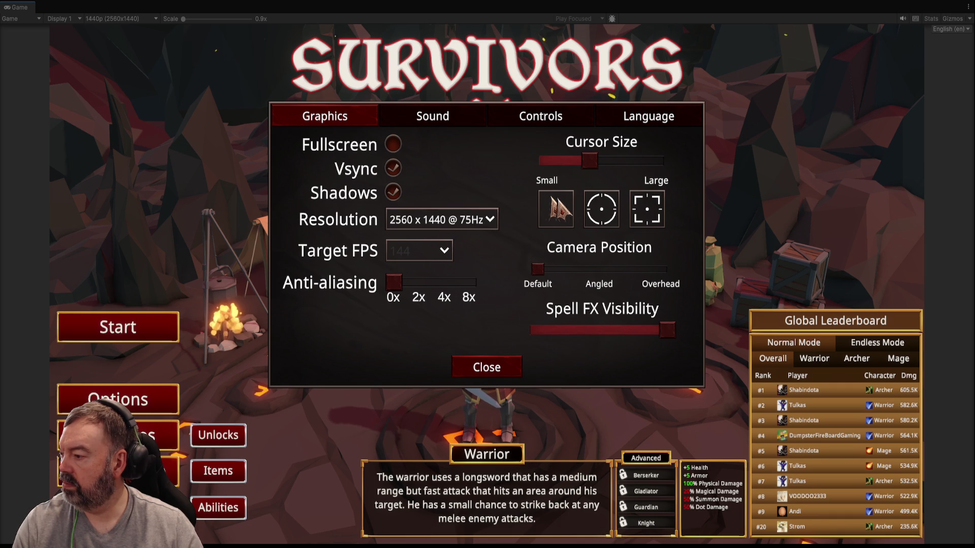
click(547, 116)
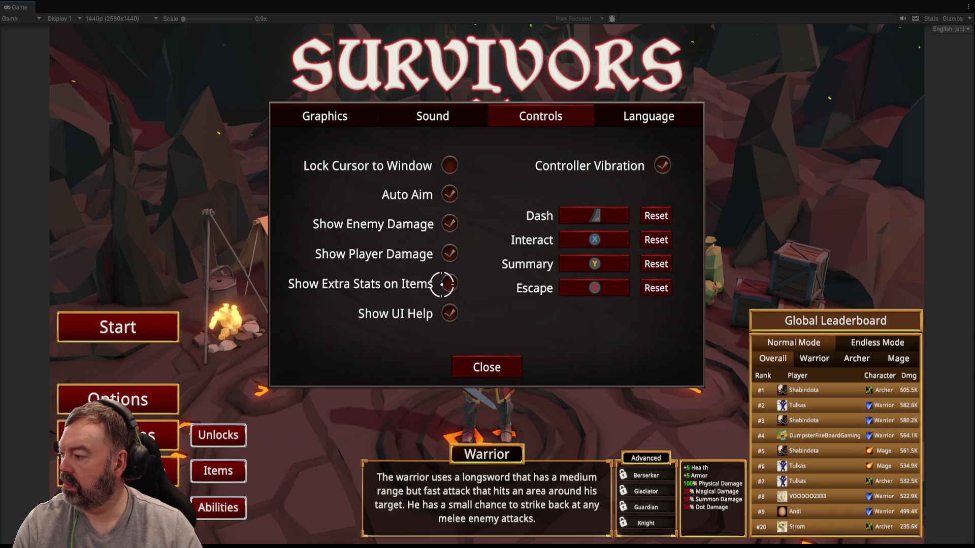
click(486, 367)
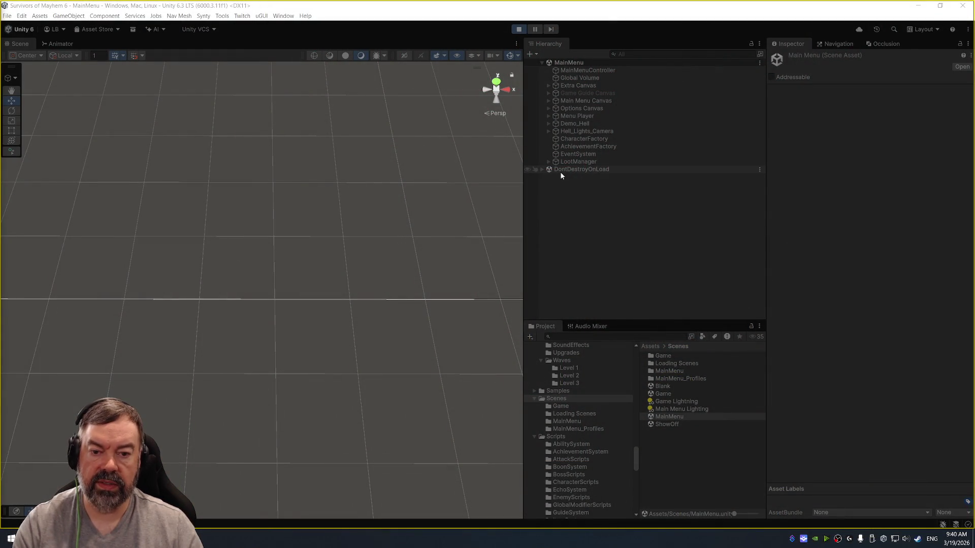
Step: Inspect GameController under DontDestroyOnLoad, then start the chosen level from Select Level
click(562, 172)
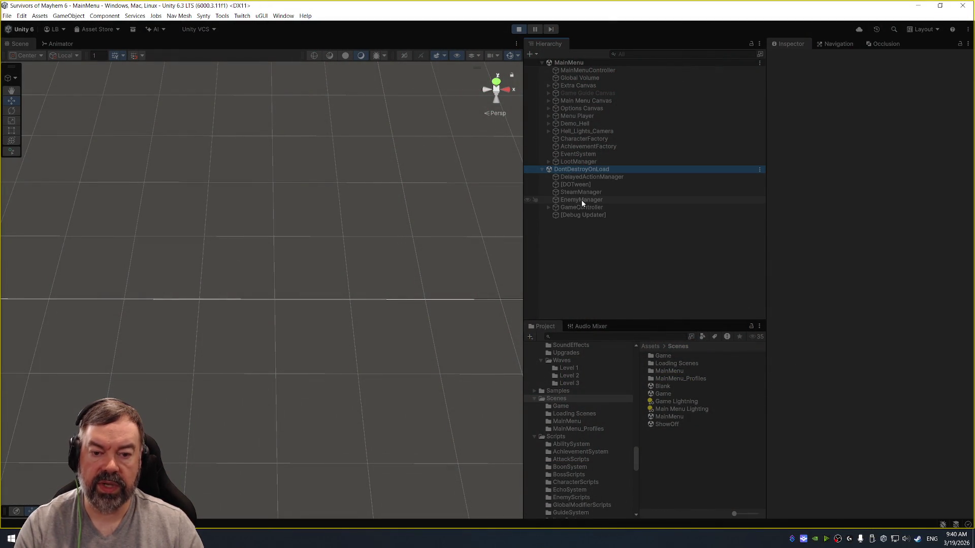
click(581, 207)
scroll(885, 356, down, 10)
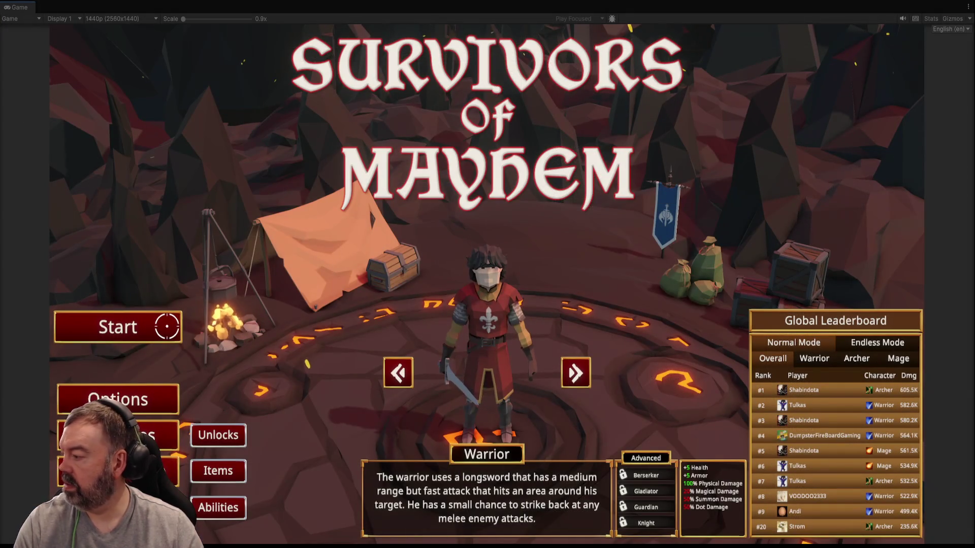
click(163, 327)
click(784, 502)
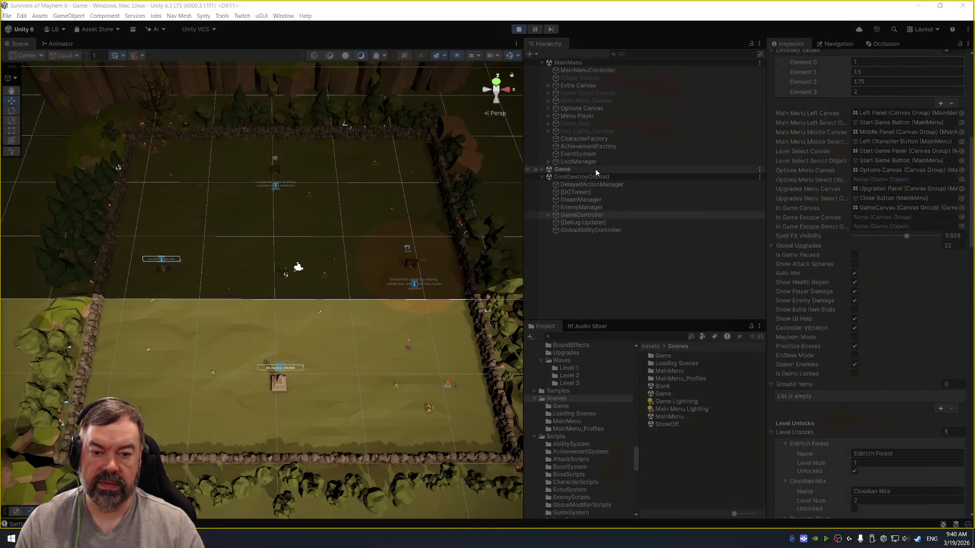
click(595, 169)
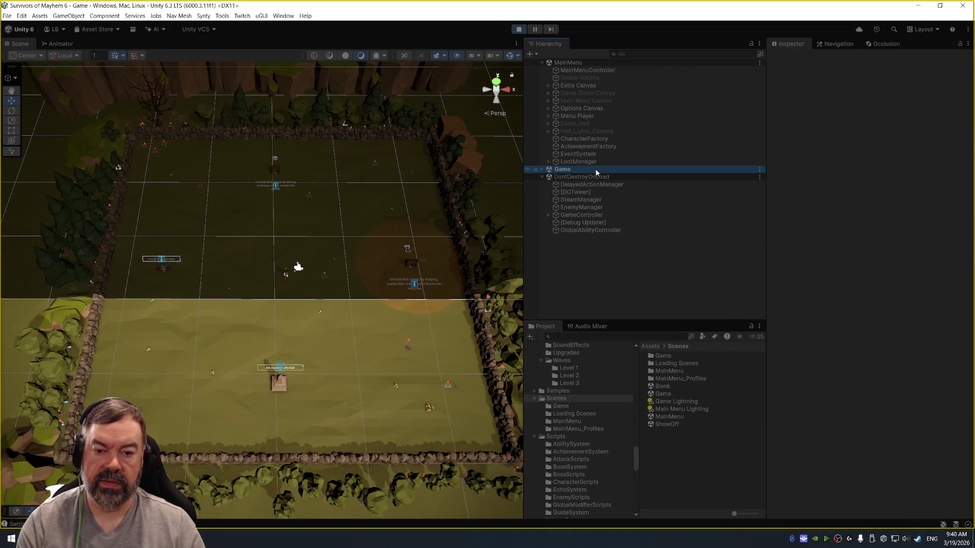
key(Right)
scroll(602, 213, down, 3)
click(603, 229)
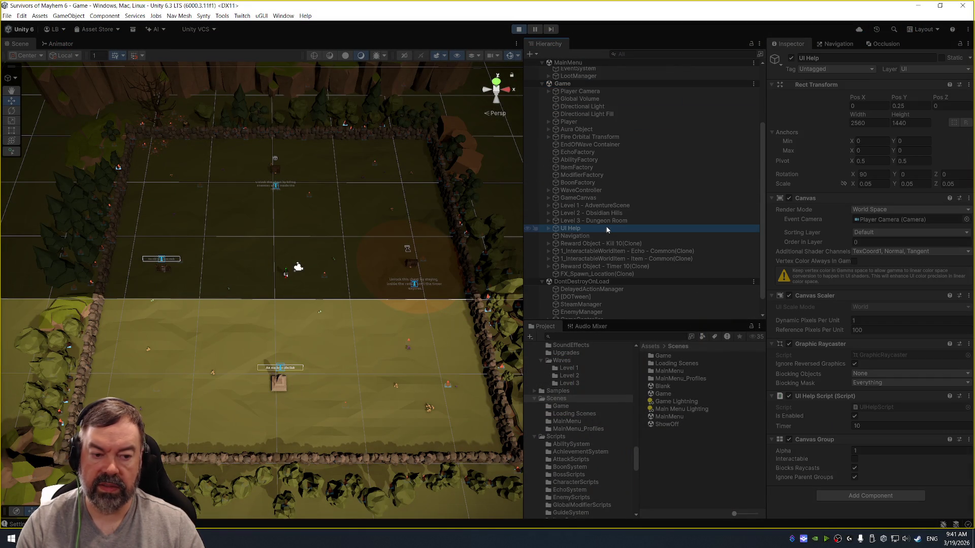
key(Right)
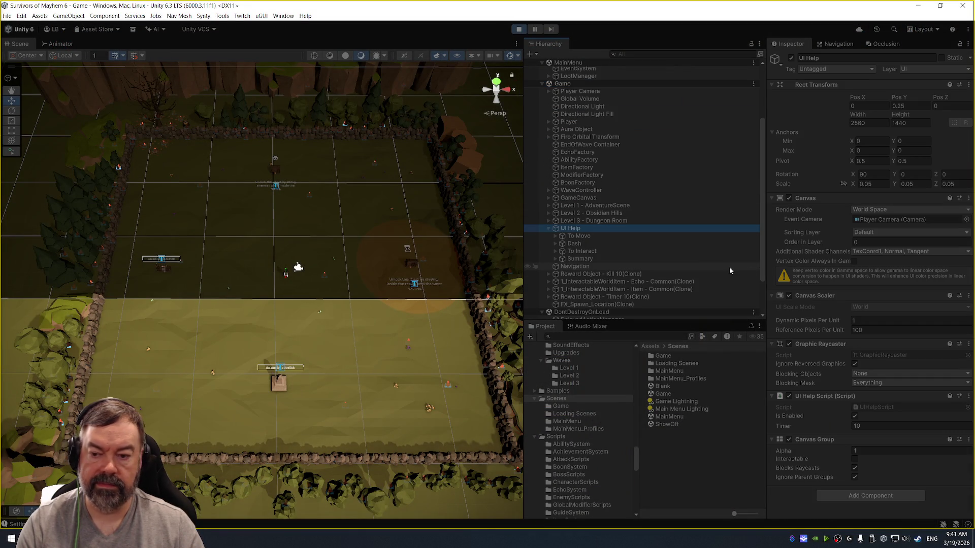
key(f)
key(ctrl+p)
click(298, 386)
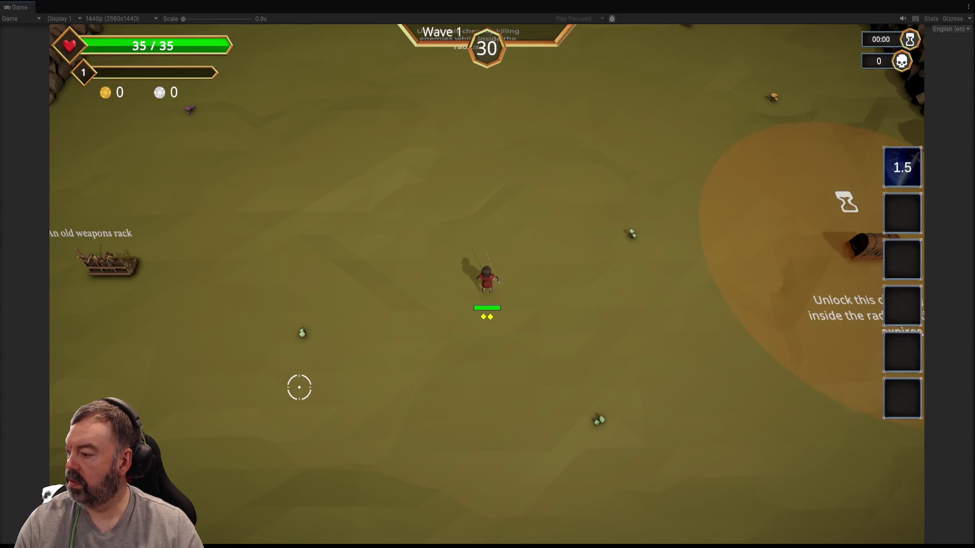
key(Tab)
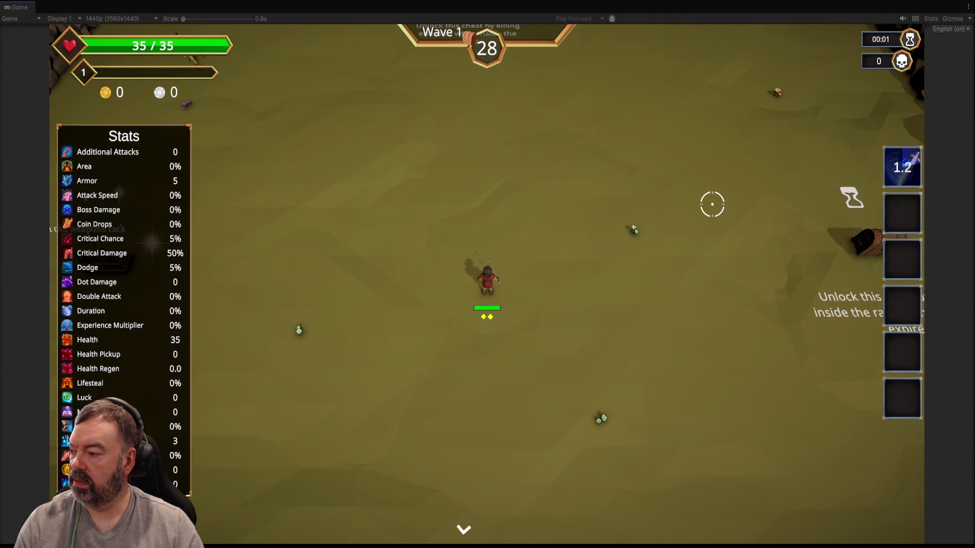
key(ctrl+p)
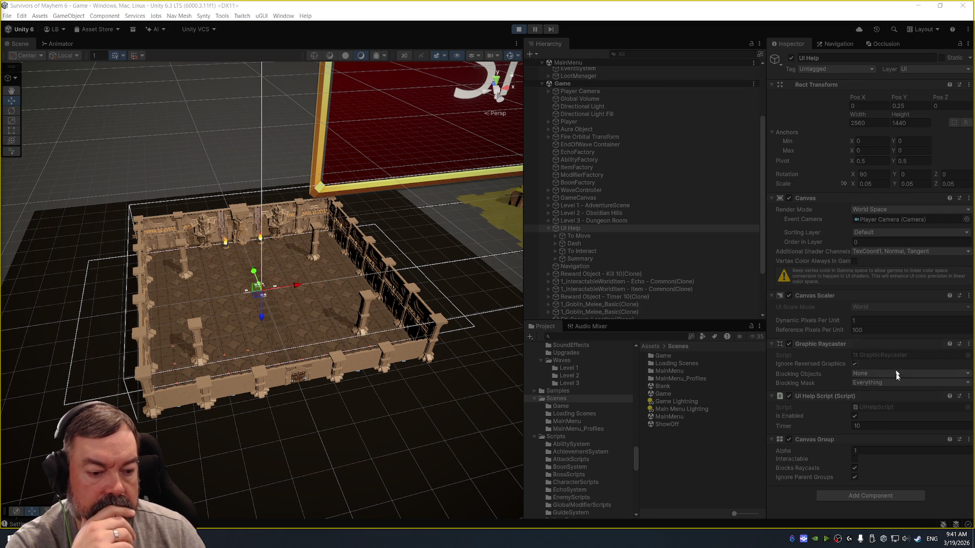
click(873, 407)
Step: Append " to " + playerPos to the Debug.Log message on line 17 of UIHelpScript
double_click(875, 404)
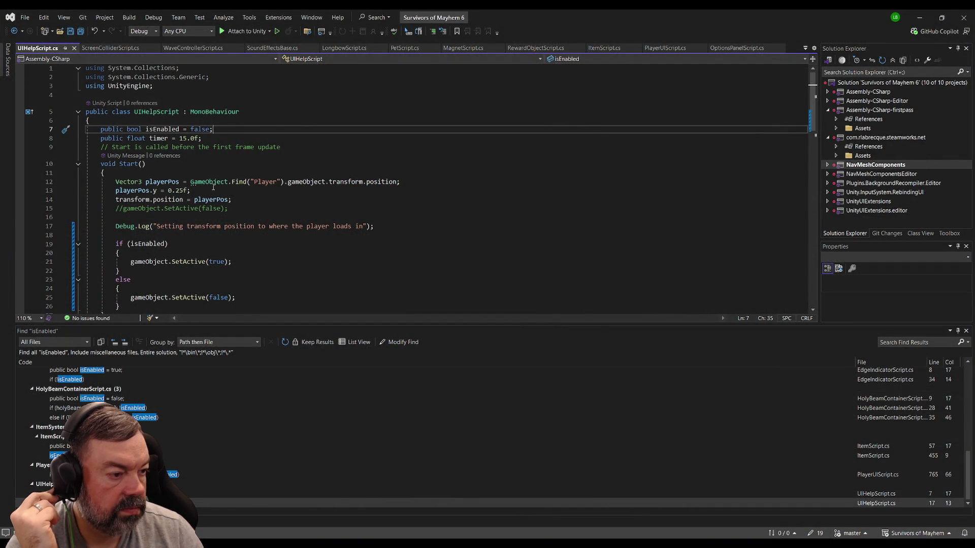
key(alt+Tab)
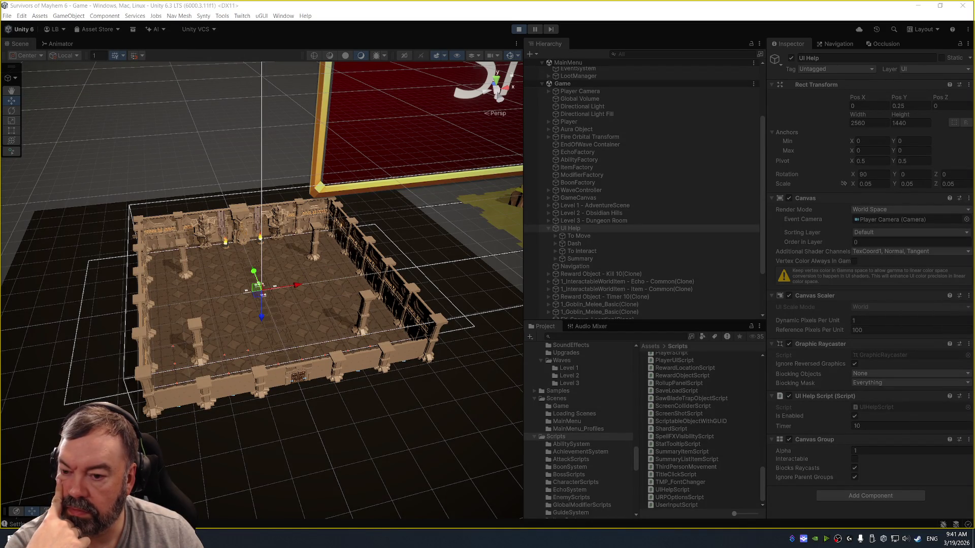
key(alt+Tab)
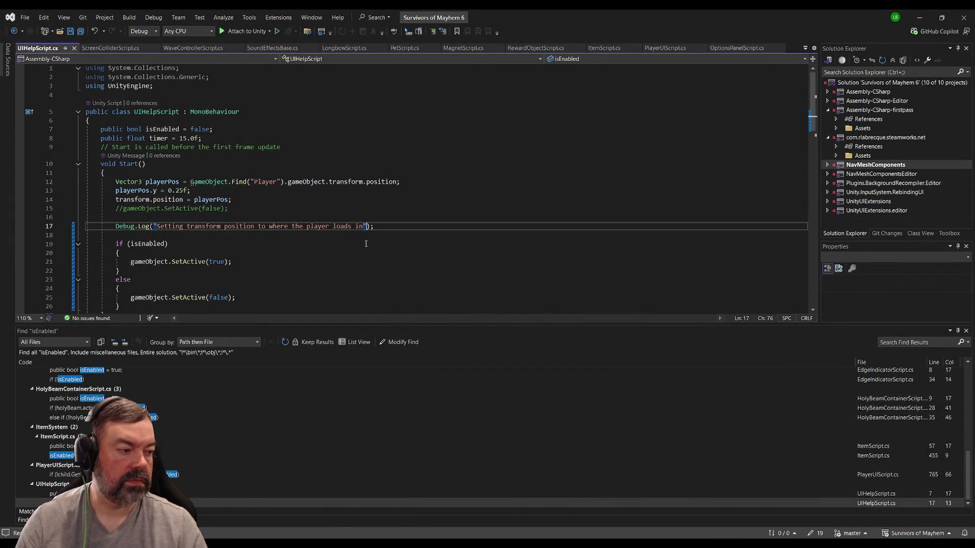
click(364, 227)
text(to " + p)
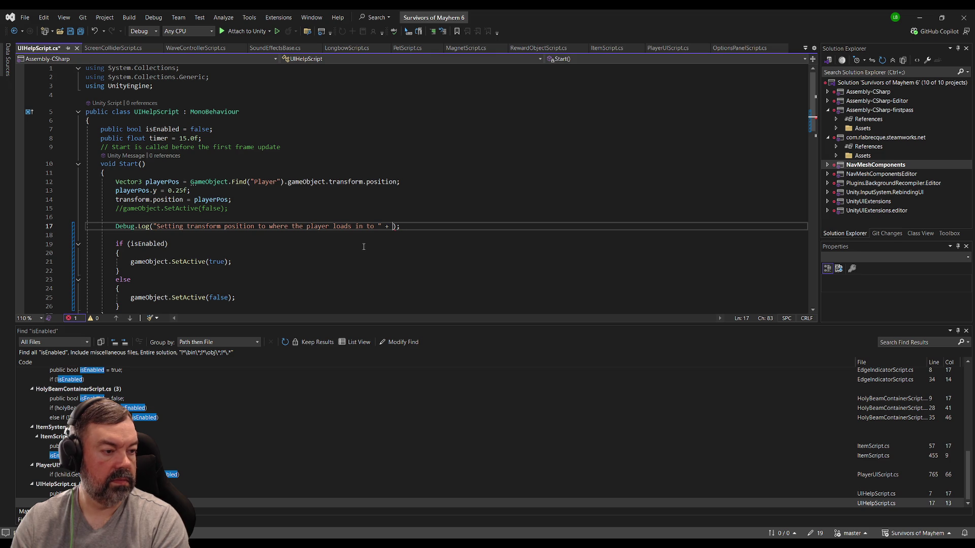
text(layerPos)
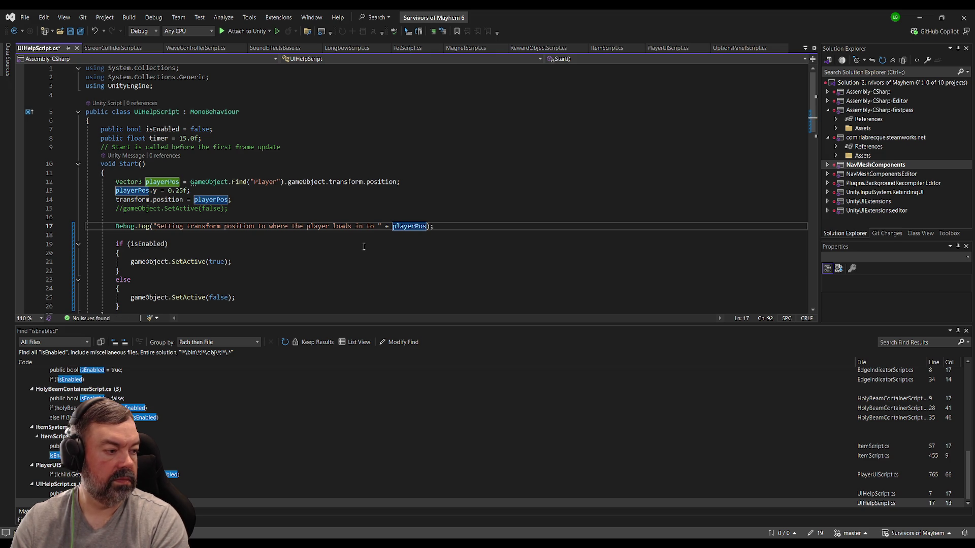
Step: Review the Start method's overlay position and height offset lines before testing in Unity
scroll(363, 246, down, 4)
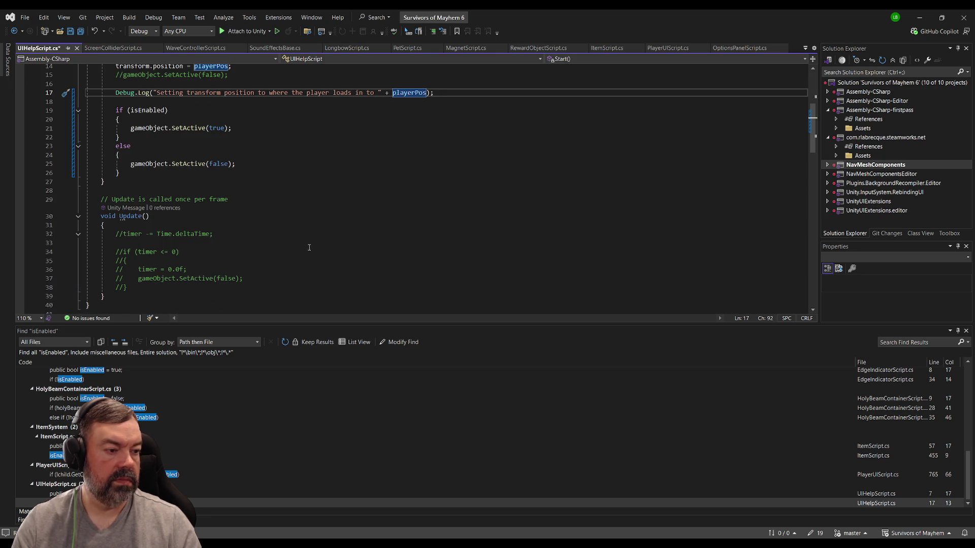
click(277, 224)
scroll(284, 214, up, 3)
click(301, 183)
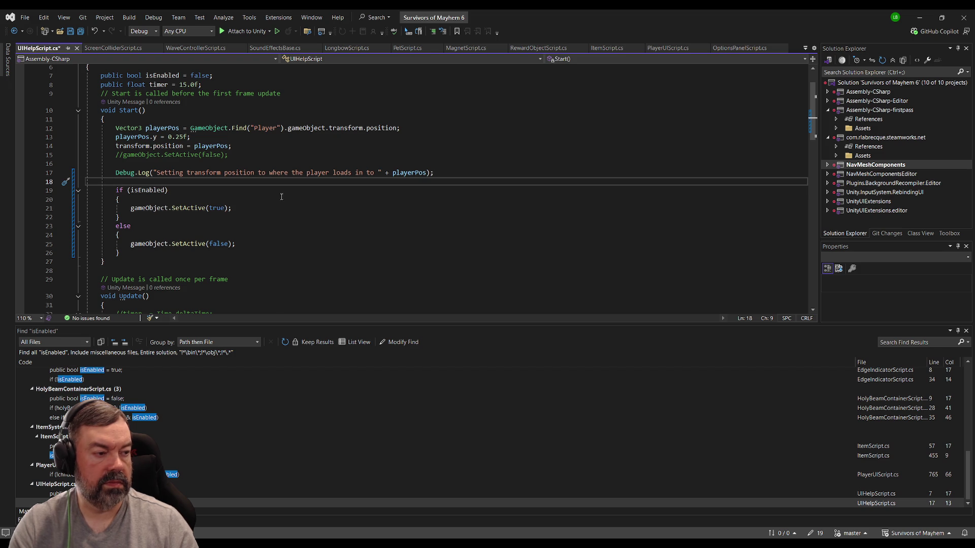
click(294, 150)
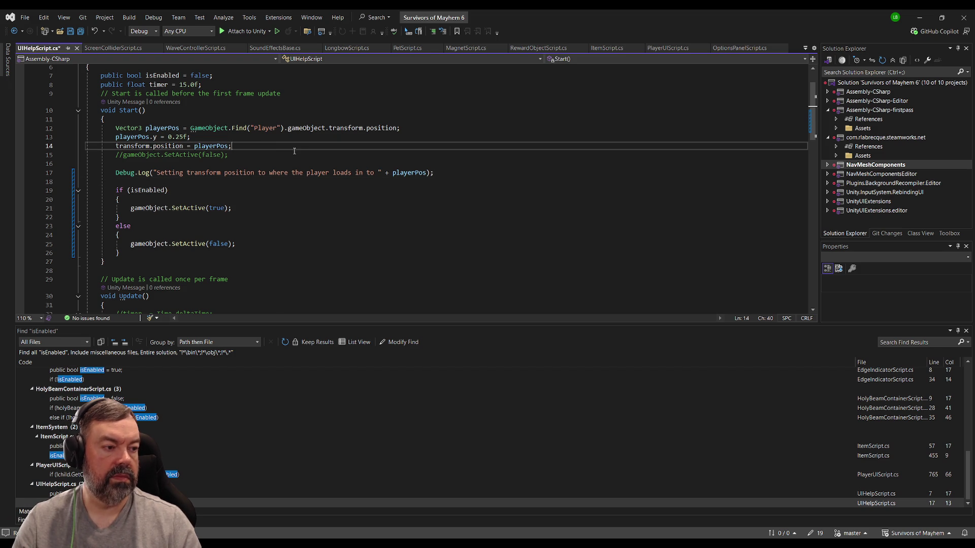
click(265, 141)
scroll(265, 168, up, 2)
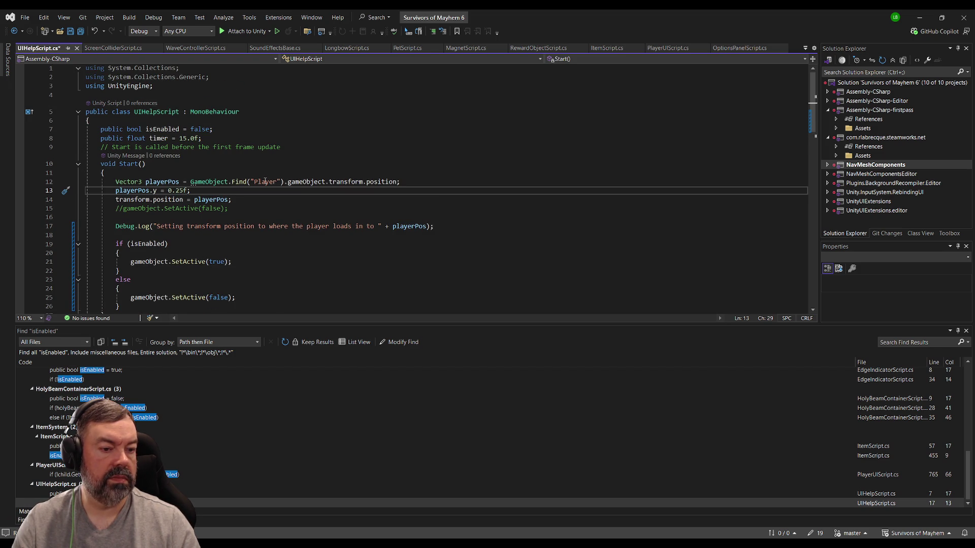
key(alt+Tab)
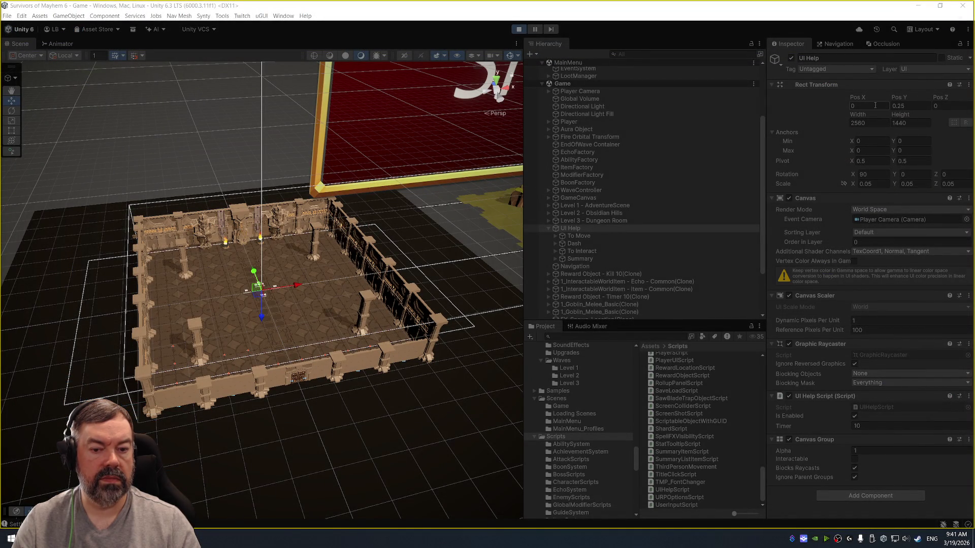
Step: Frame UI Help in the Scene view, drag it along X and Z, then stop the play-test
double_click(586, 230)
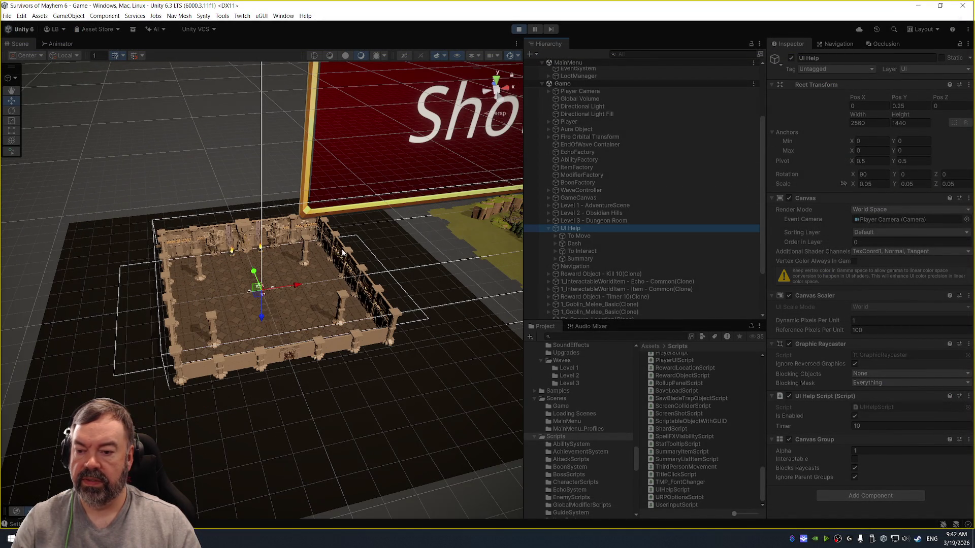
drag(292, 291, 396, 293)
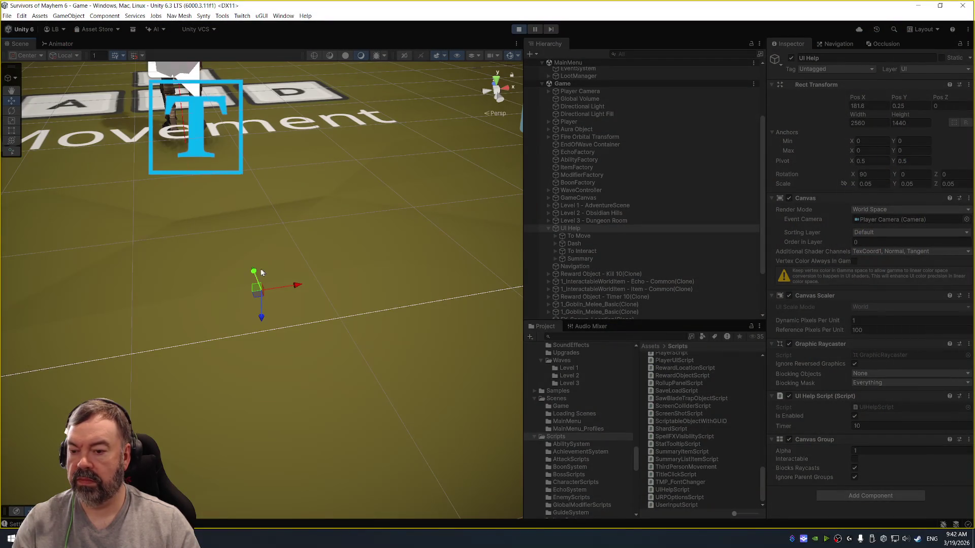
drag(254, 273, 189, 112)
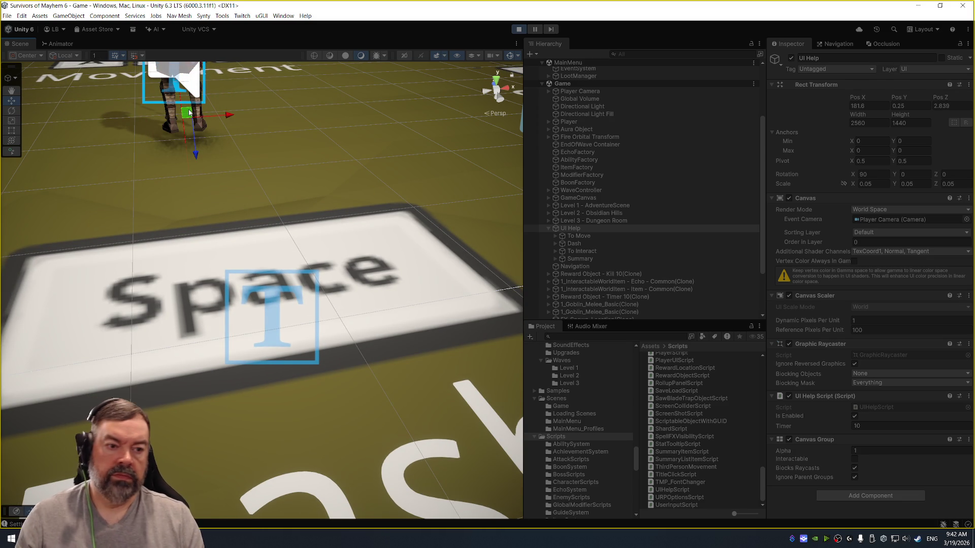
click(526, 31)
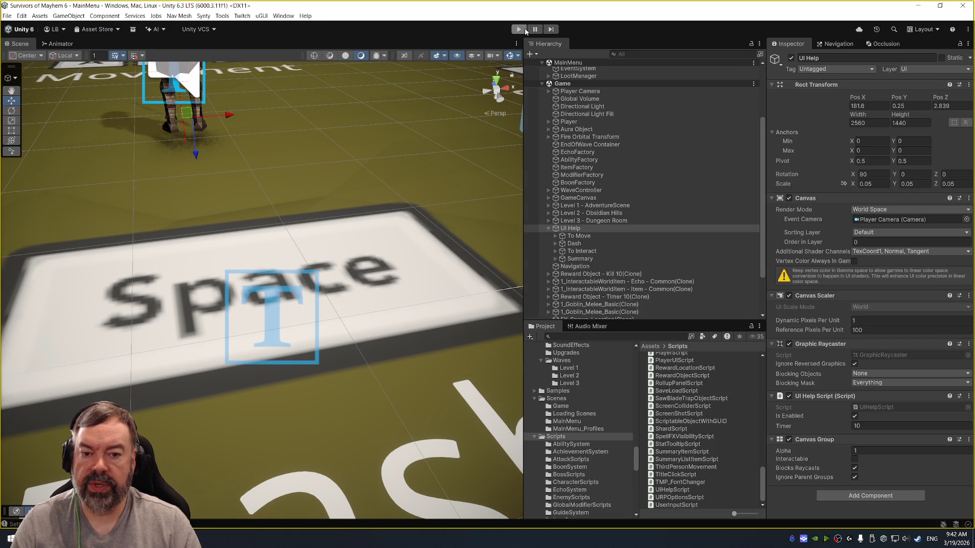
Step: Below uiHelp.SetActive(true), add uiHelp.transform.position = player.transform.position + new Vector3(0, 0.25f, 0) and save
key(alt+Tab)
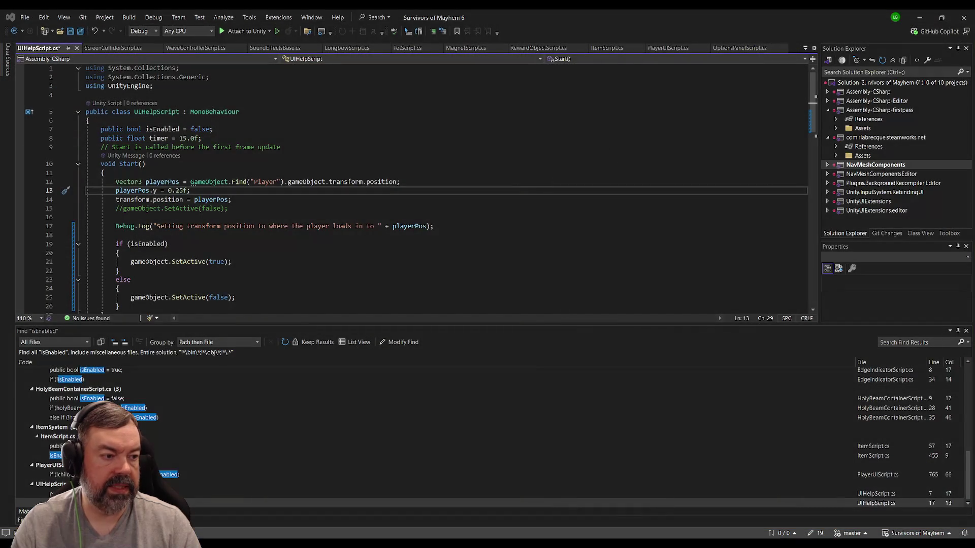
click(215, 172)
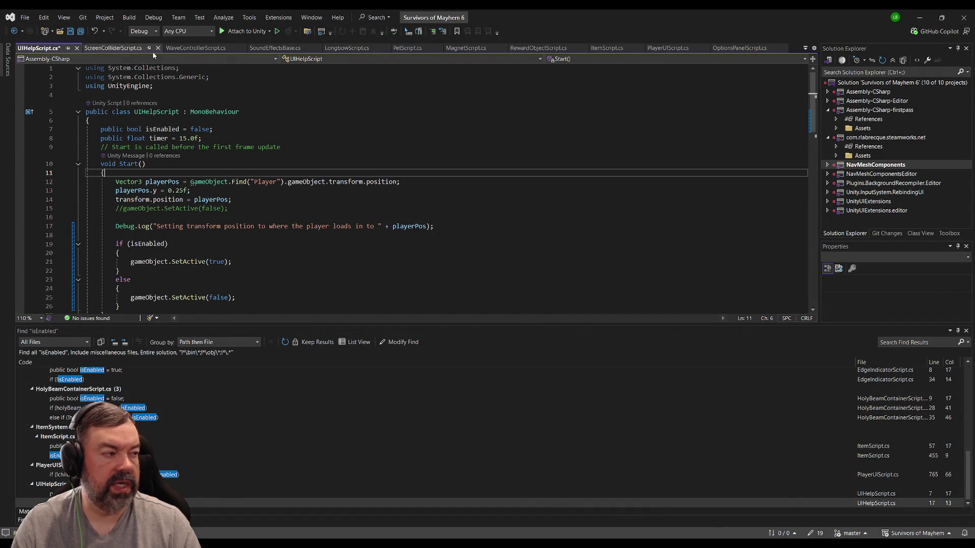
click(661, 49)
click(330, 243)
scroll(247, 195, up, 4)
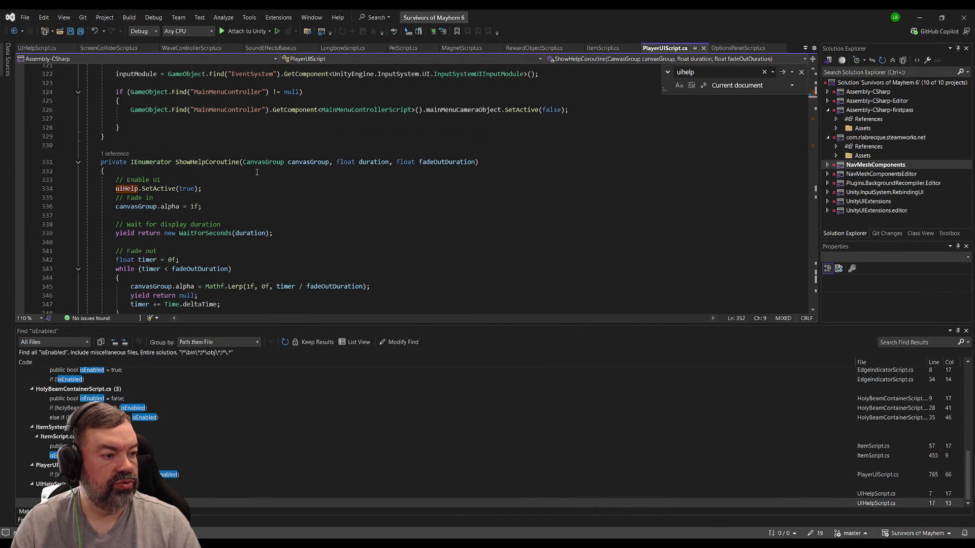
click(244, 189)
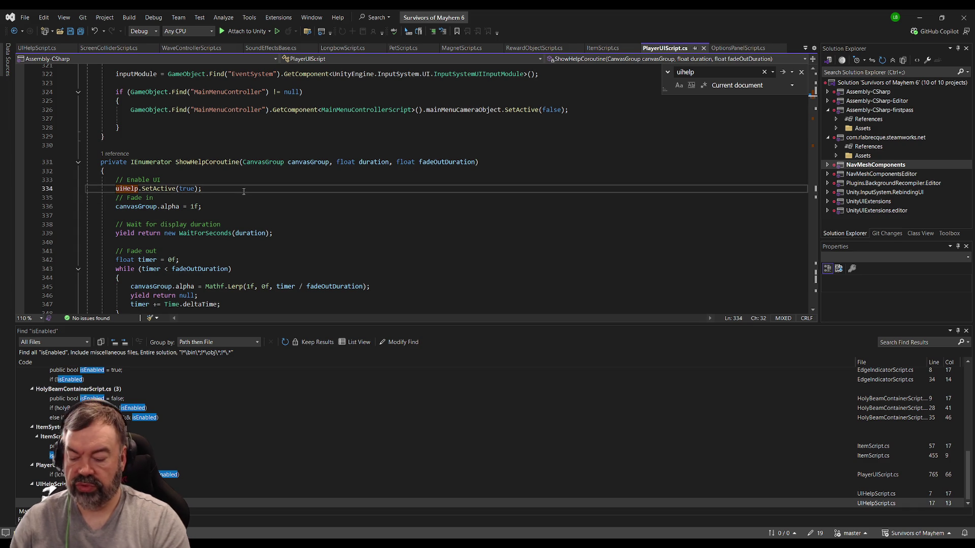
key(Return)
text(uiHelp.transform)
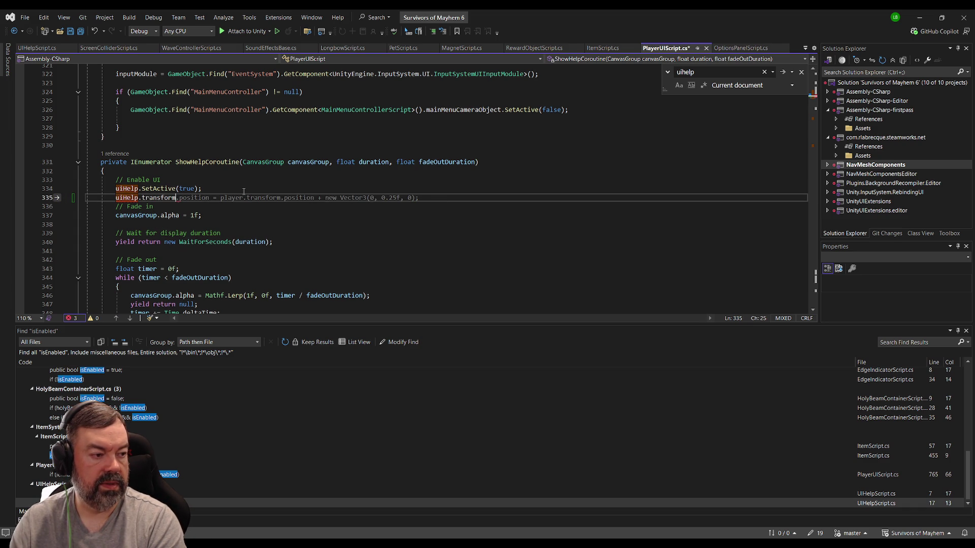
key(Tab)
key(Return)
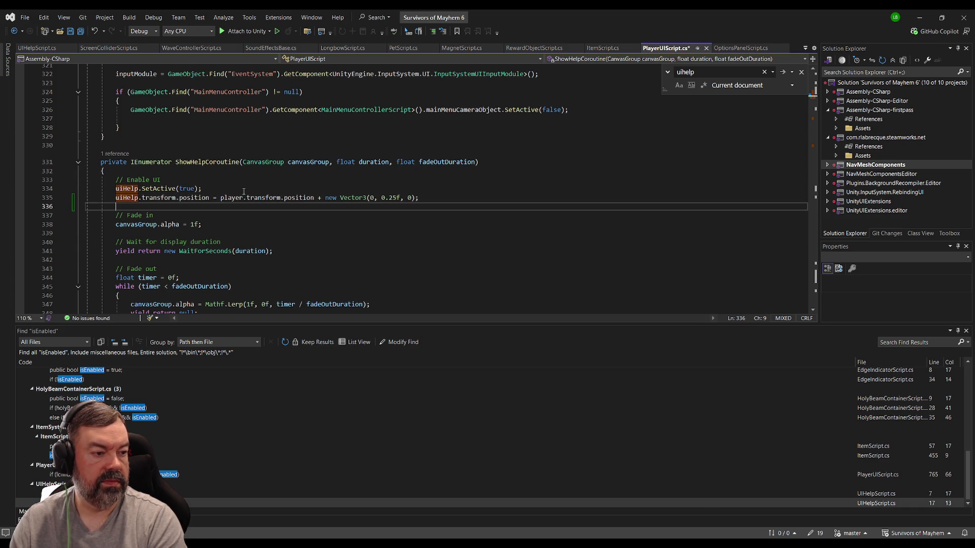
key(ctrl+s)
click(253, 186)
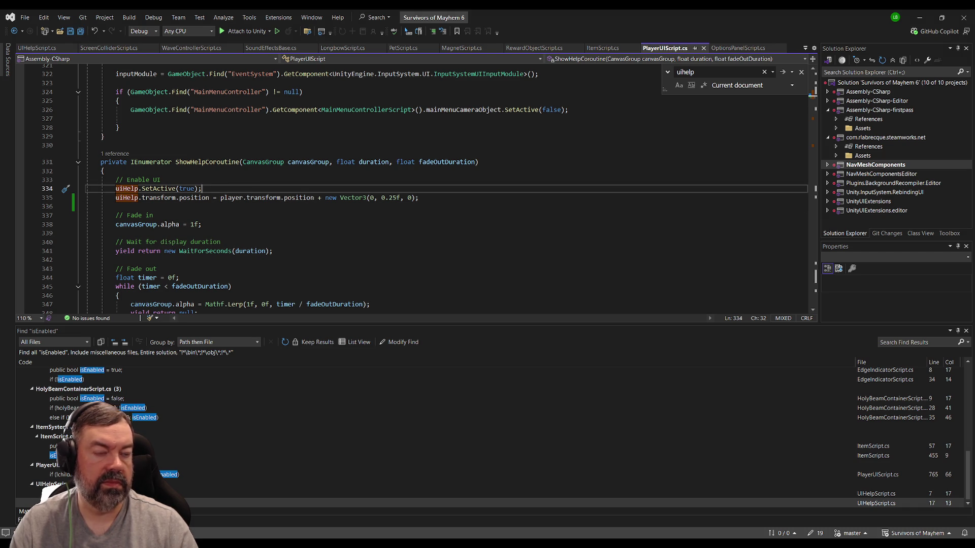
key(alt+Tab)
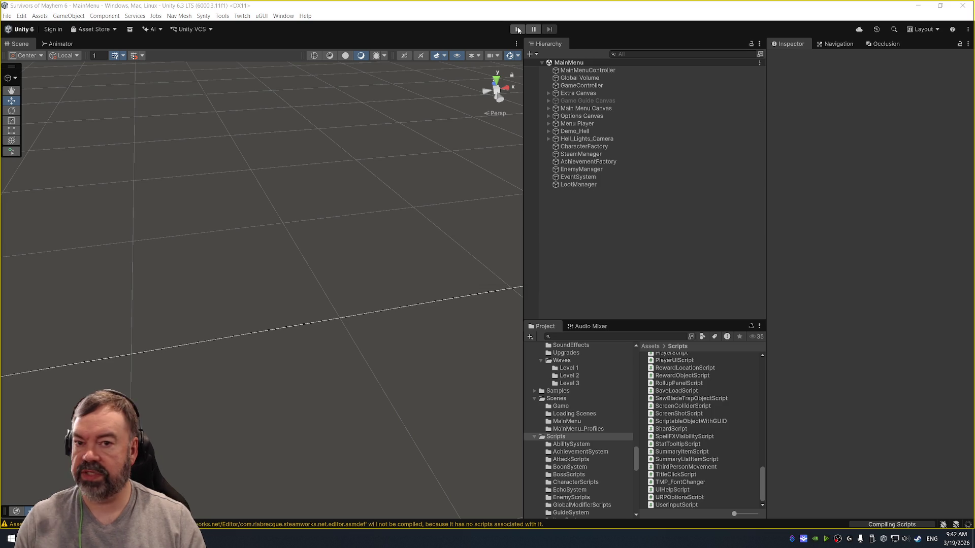
Step: Play-test Eldritch Grove, dismiss the tutorial overlay, view the stats panel, then stop play mode
click(517, 29)
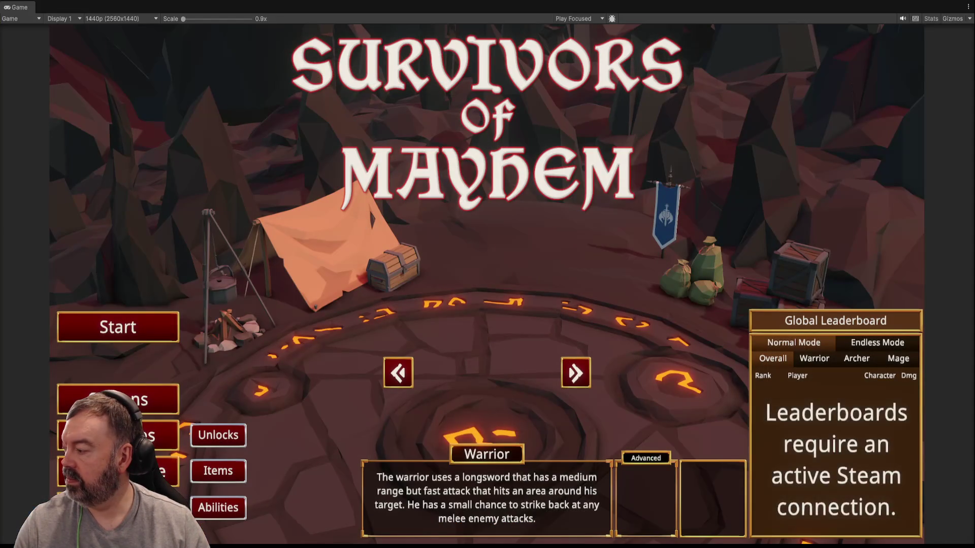
click(126, 328)
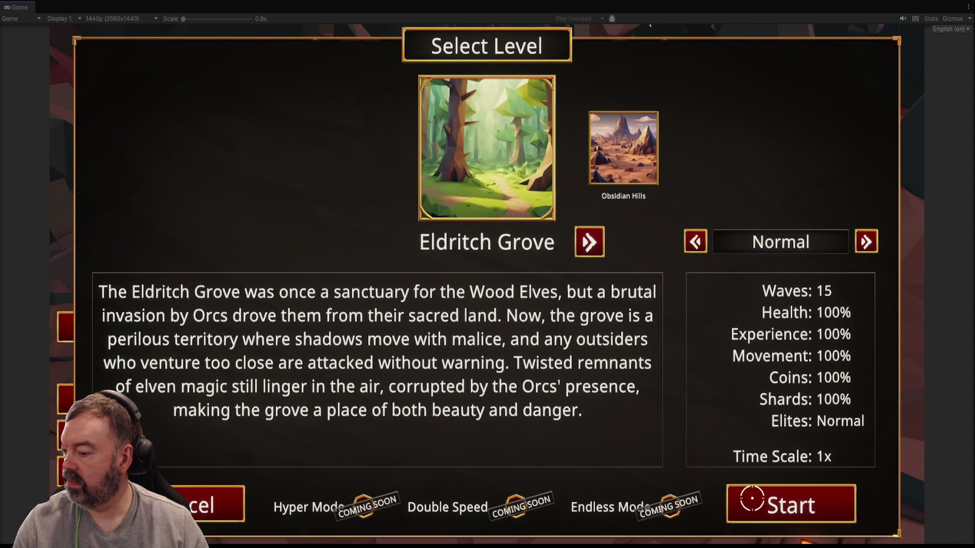
click(764, 503)
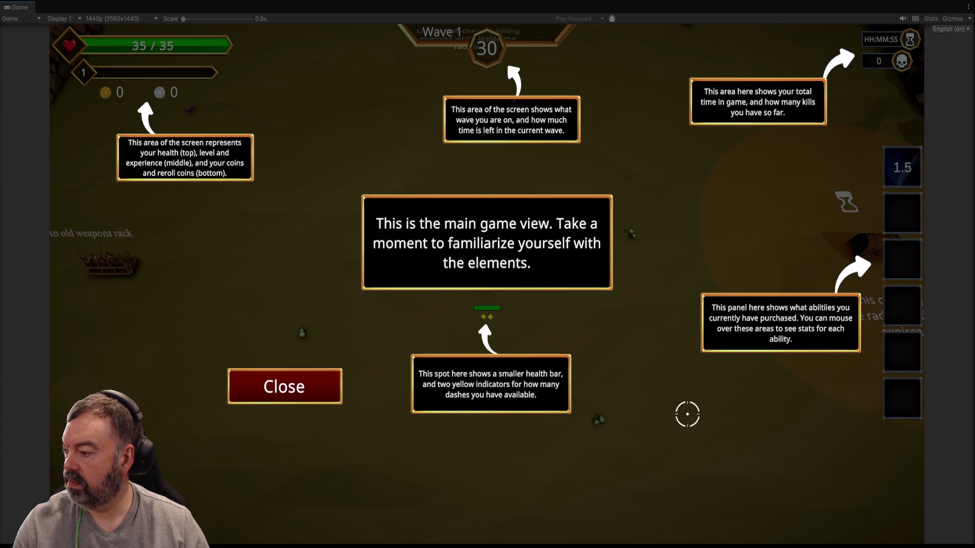
click(314, 378)
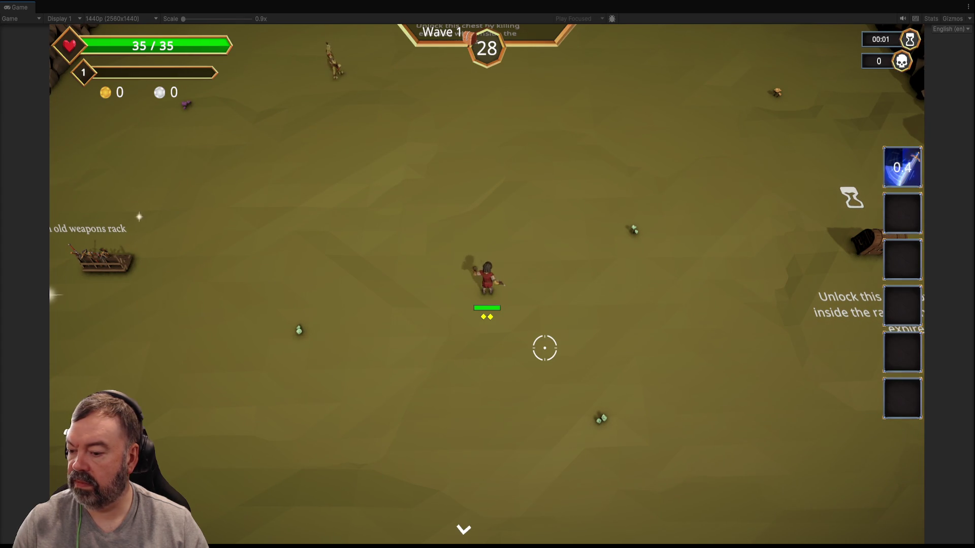
key(Escape)
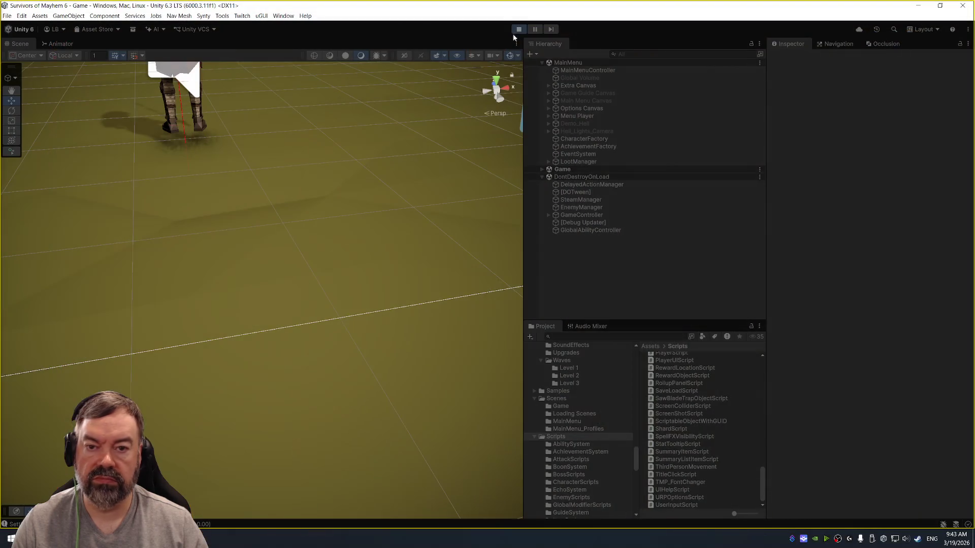
click(518, 29)
key(alt+Tab)
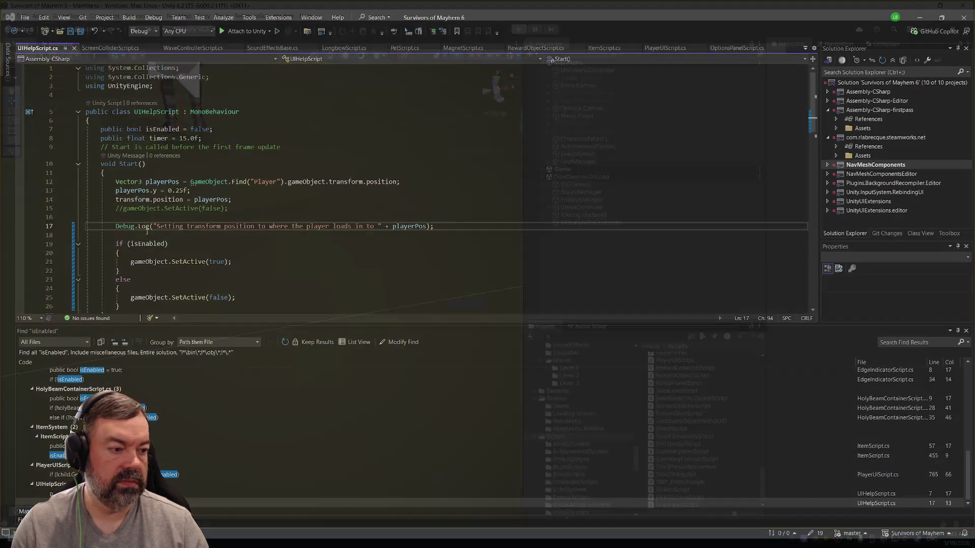
Step: Comment out lines 12–14 of UIHelpScript.cs with // and save
click(115, 181)
text(//)
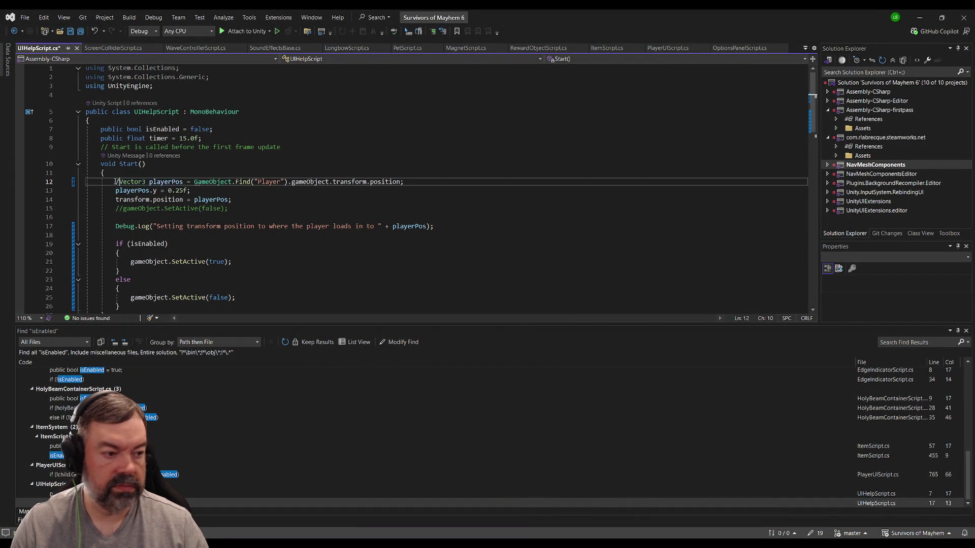
click(116, 190)
text(//)
click(116, 200)
text(//)
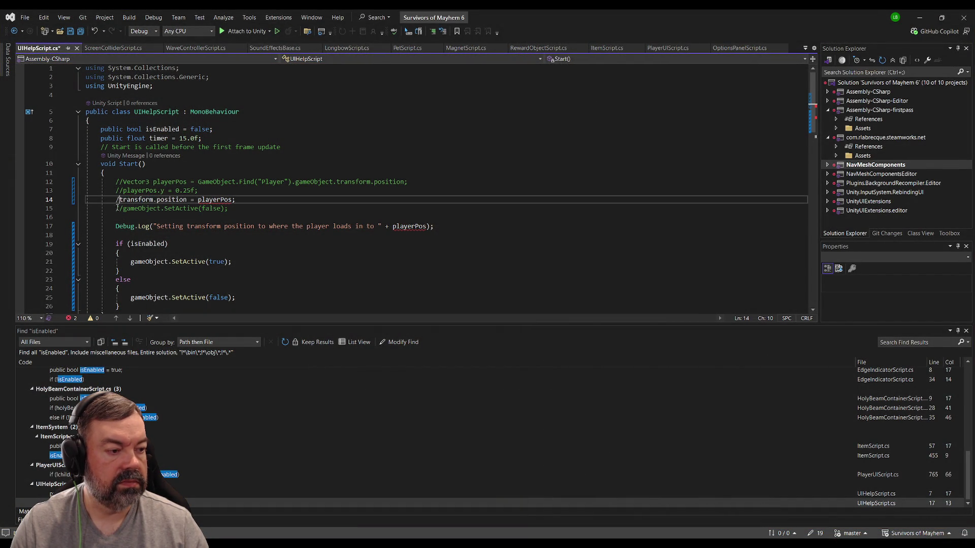
key(ctrl+s)
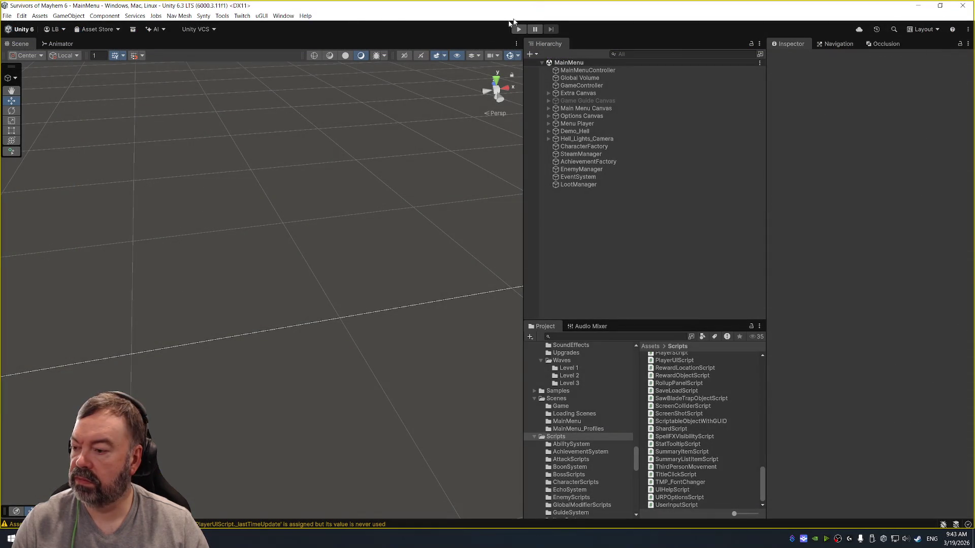
Step: After the attempted play-test shows errors, also comment out the Debug.Log line 17
click(516, 31)
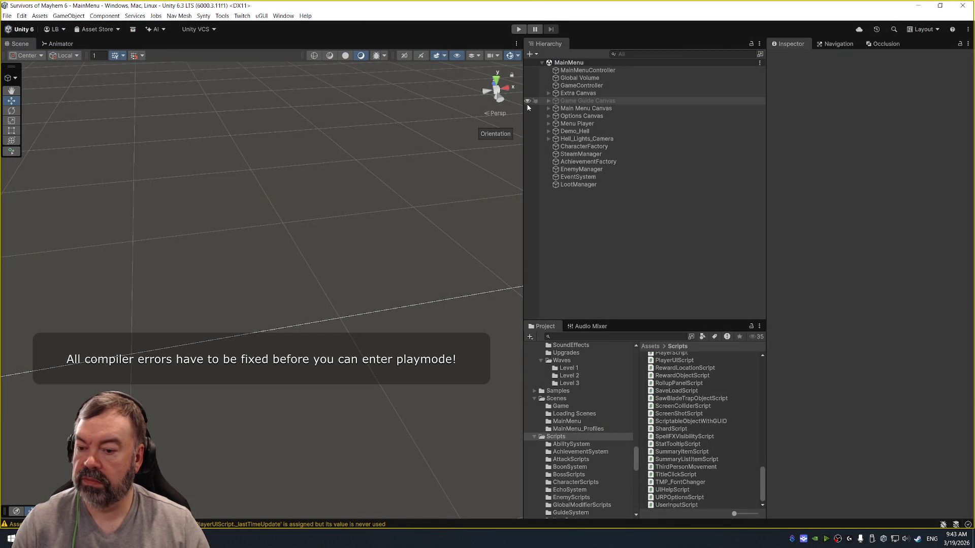
key(alt+Tab)
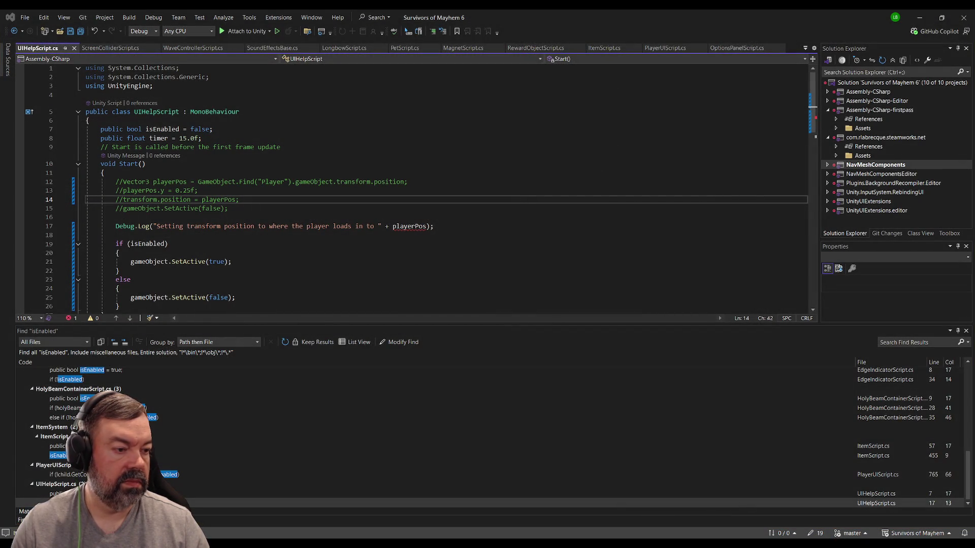
click(117, 226)
key(ctrl+k)
key(ctrl+c)
key(alt+Tab)
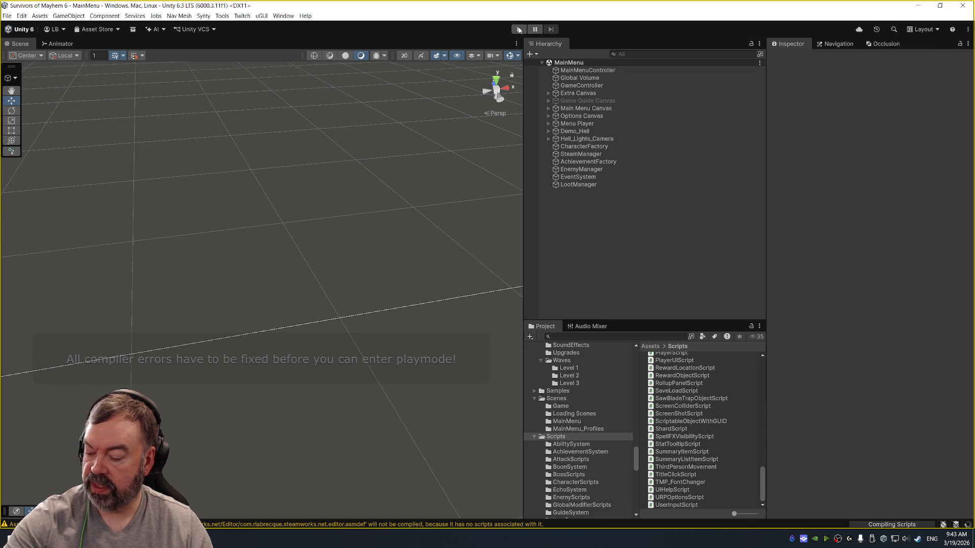
Step: Play-test Eldritch Grove, close the tutorial, and inspect the UI Help object before stopping
click(519, 30)
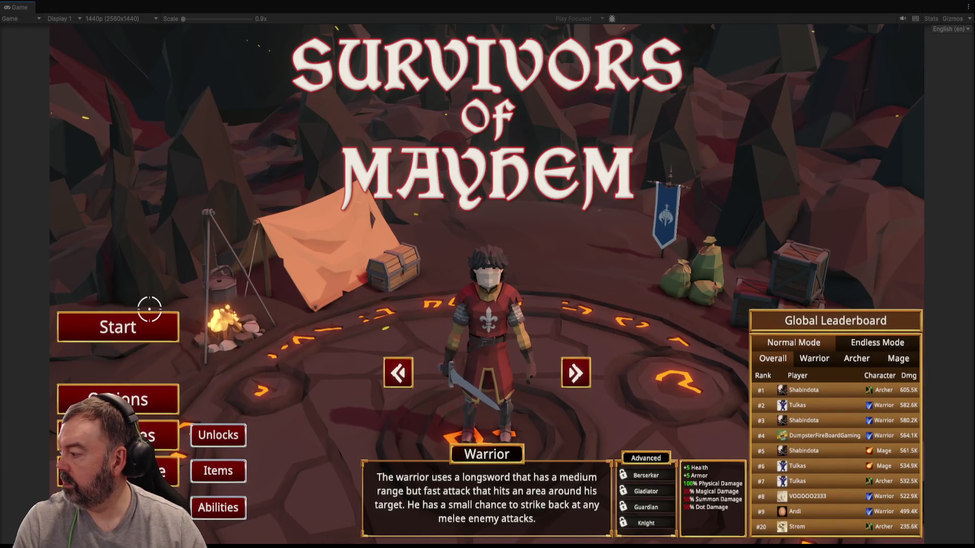
click(102, 328)
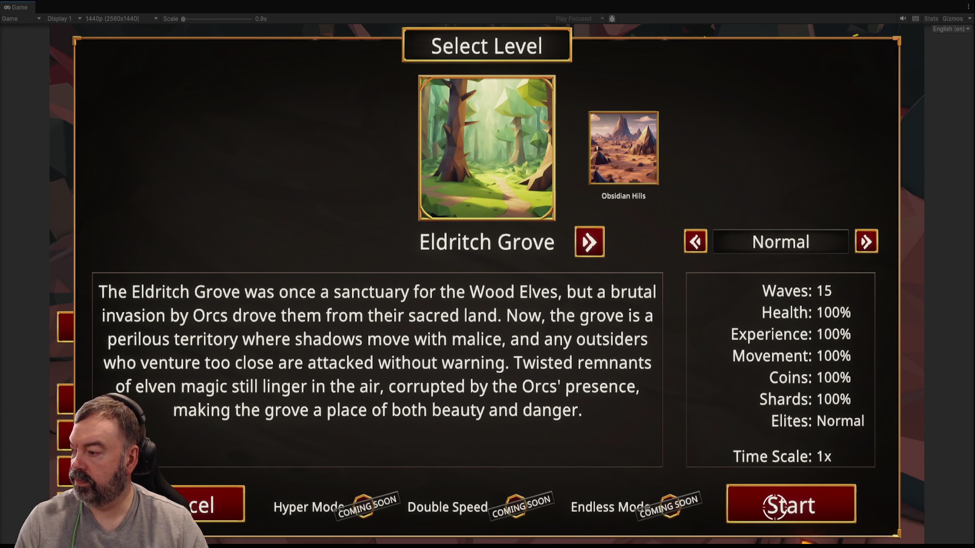
click(775, 506)
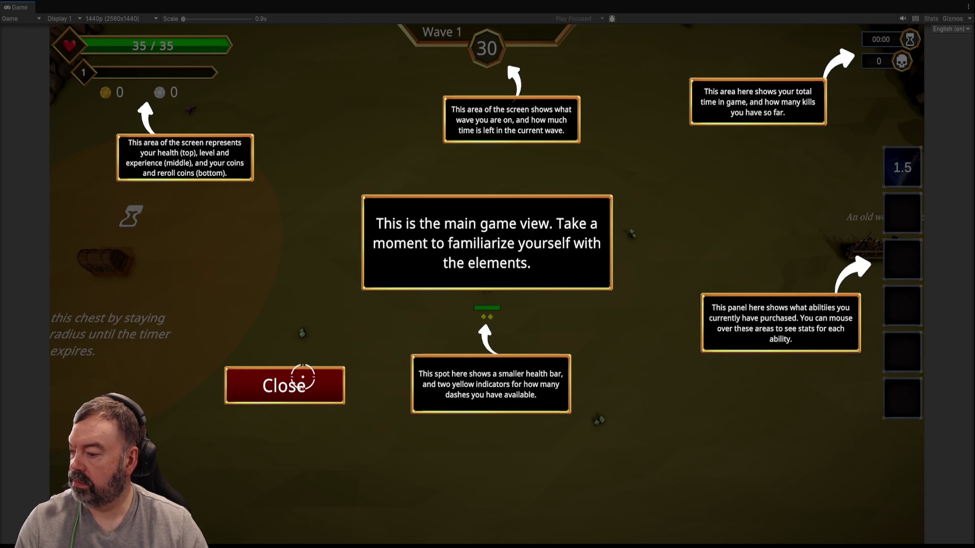
click(303, 375)
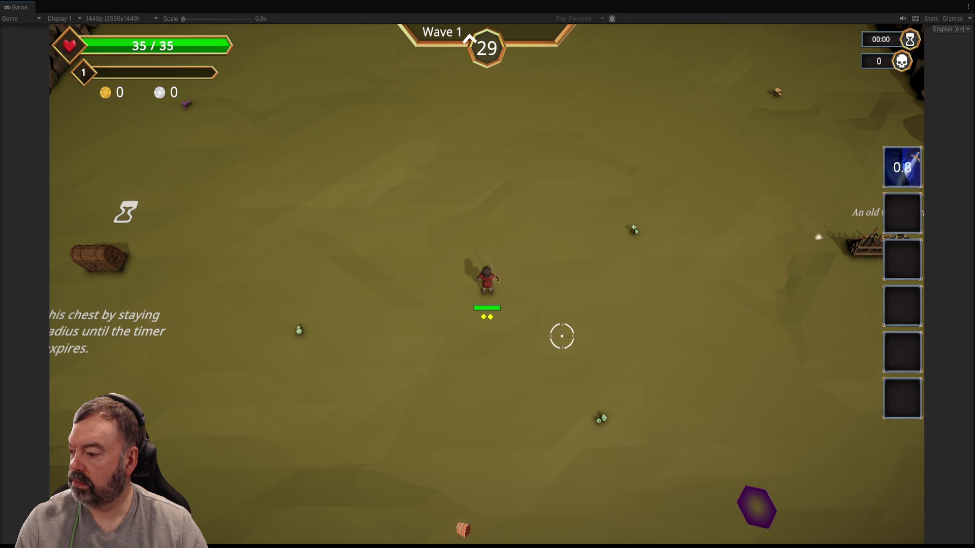
key(Tab)
key(alt+Tab)
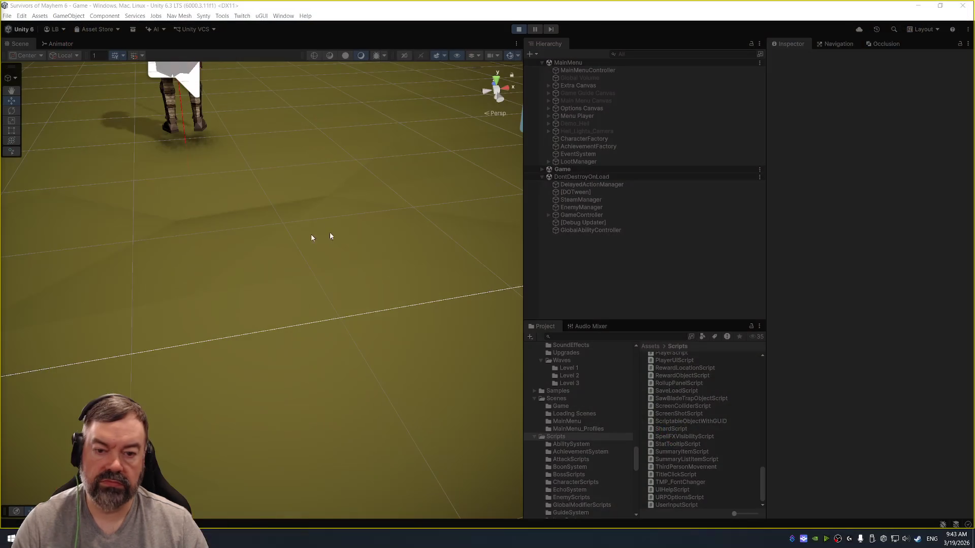
double_click(602, 169)
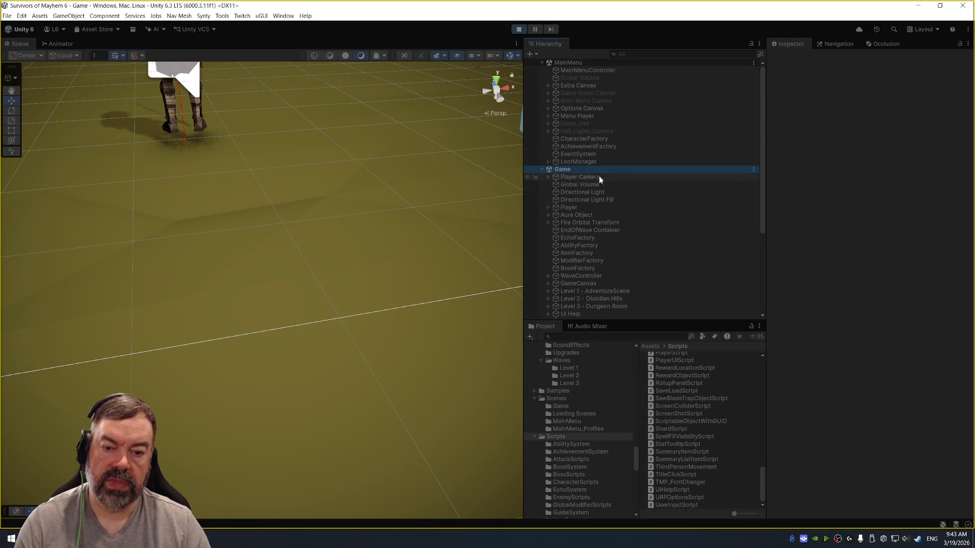
click(601, 313)
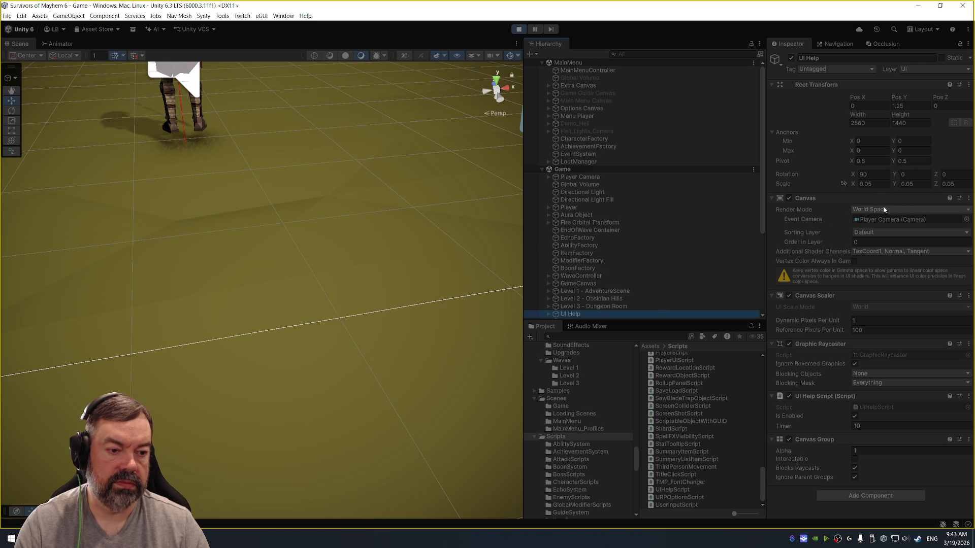
click(519, 30)
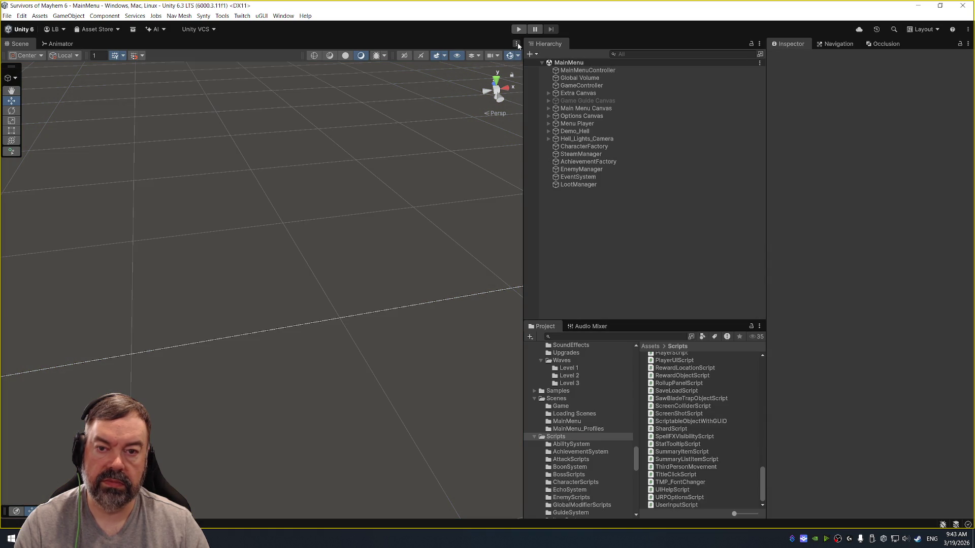
Step: Replay the game and start Eldritch Grove again
click(519, 30)
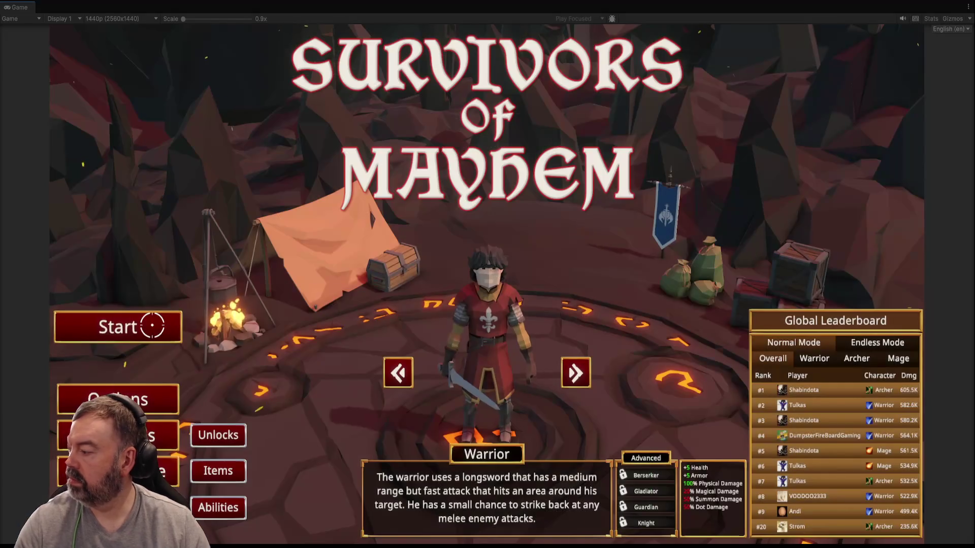
click(163, 324)
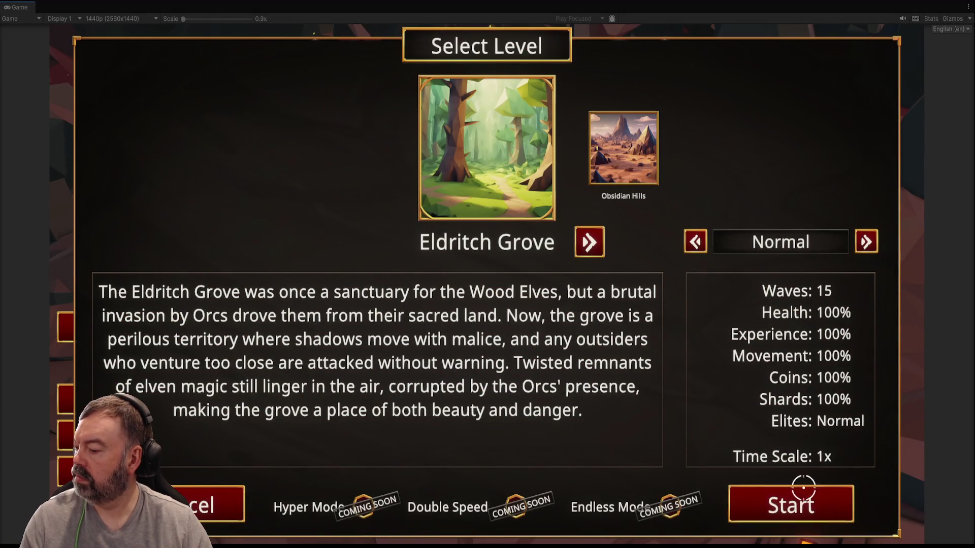
click(794, 502)
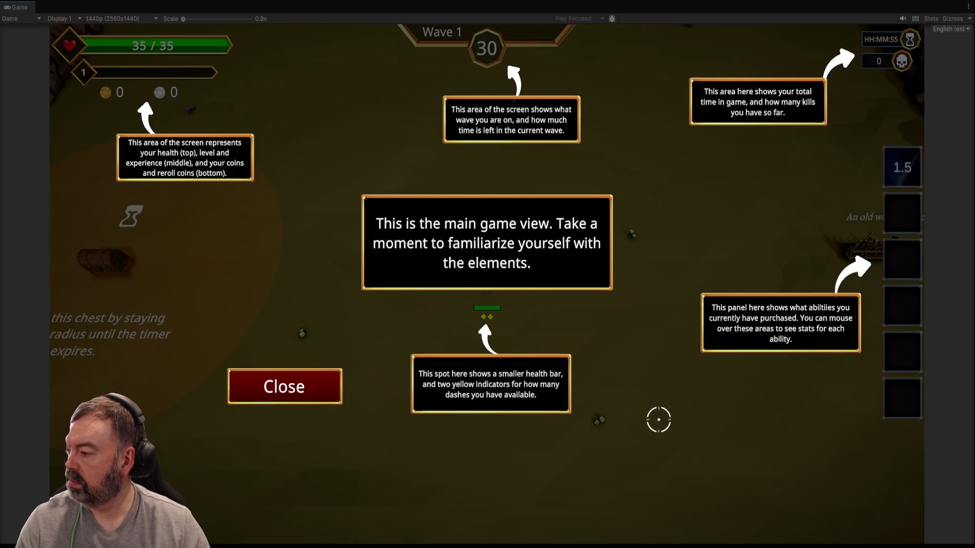
key(alt+Tab)
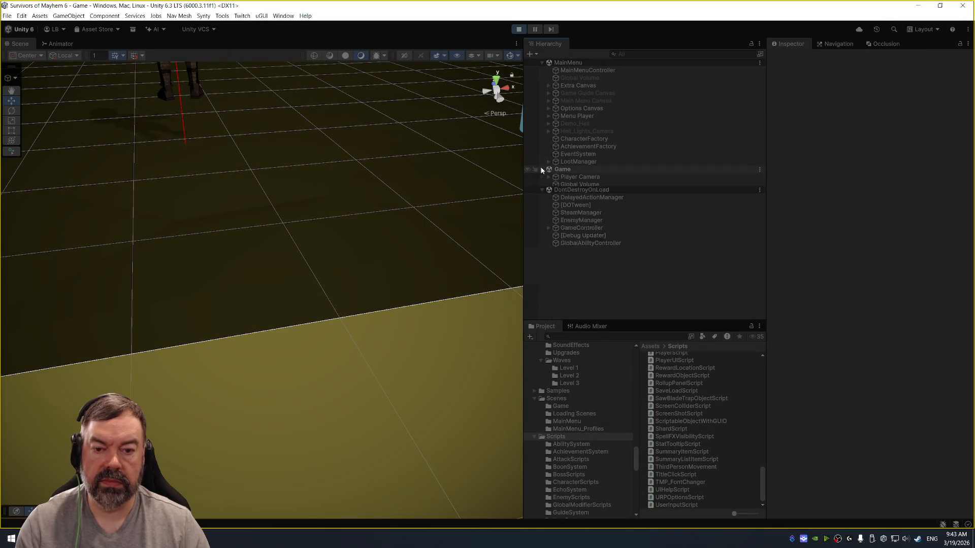
Step: Select Player and its HitTrigger in the running Game scene, frame and orbit around them, then reopen PlayerUIScript.cs
click(548, 170)
click(596, 208)
mouse_move(365, 244)
mouse_down()
mouse_move(346, 269)
mouse_move(378, 216)
mouse_move(367, 311)
mouse_up()
key(Right)
key(Down)
key(f)
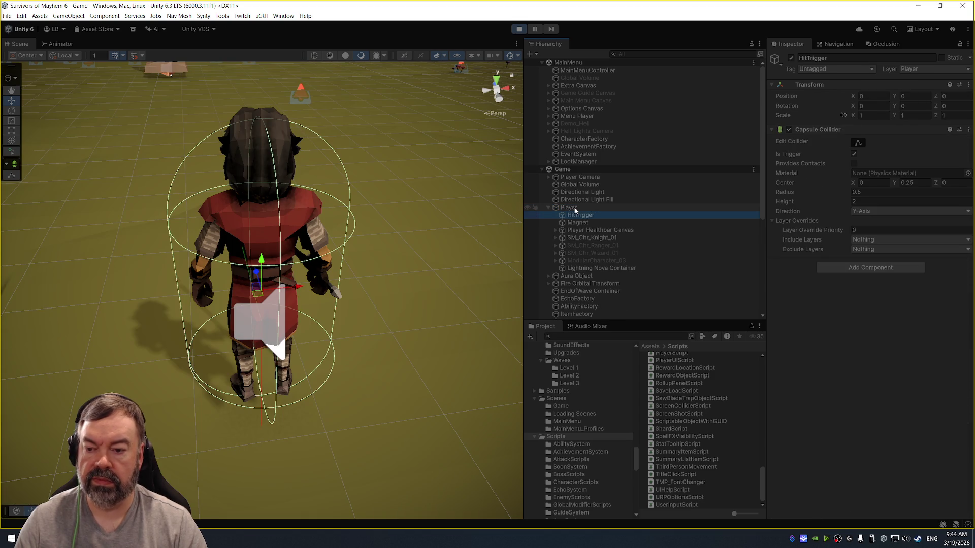
scroll(401, 238, down, 10)
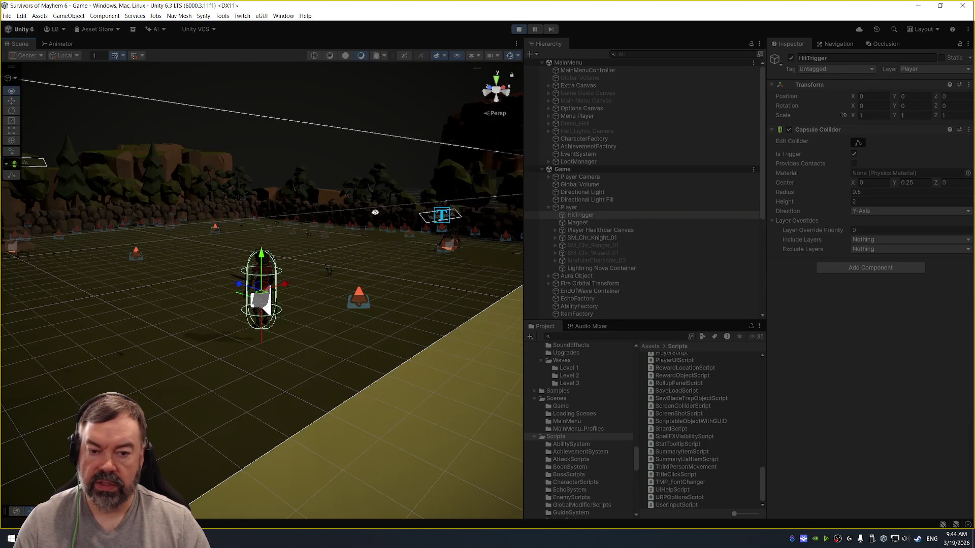
drag(401, 239, 396, 309)
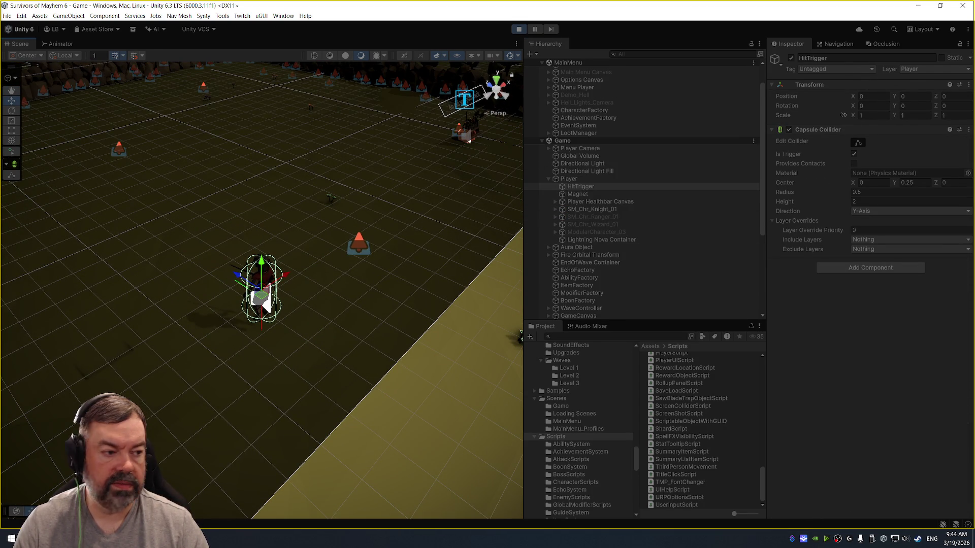
key(alt+Tab)
click(664, 48)
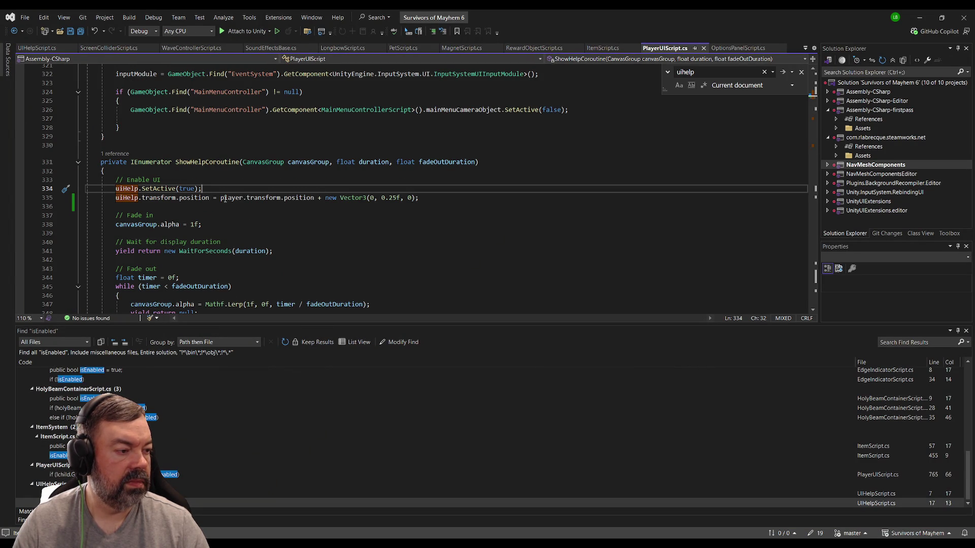
Step: Delete the 'player.' reference on line 335 so it uses transform.position
drag(246, 199, 221, 199)
key(Delete)
double_click(237, 202)
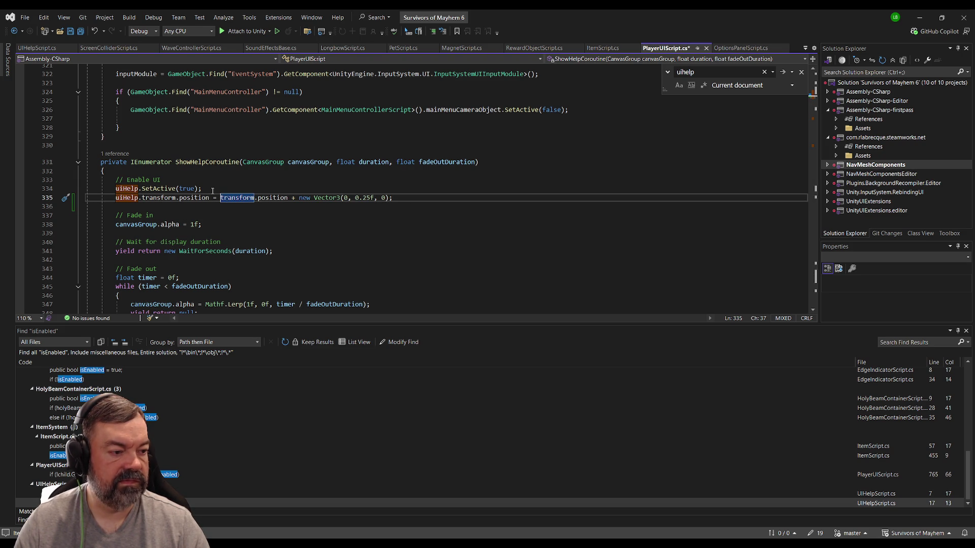
scroll(213, 190, down, 2)
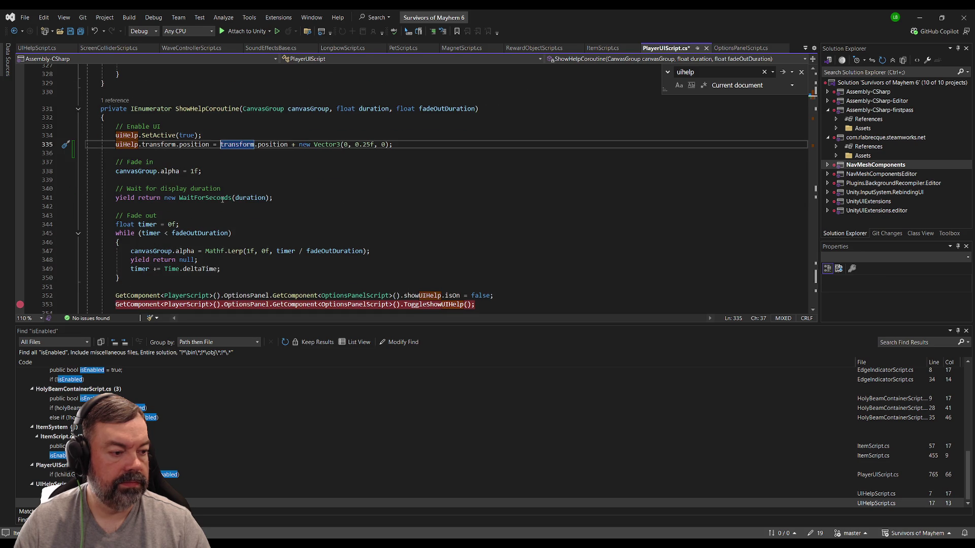
scroll(291, 178, down, 1)
scroll(291, 177, down, 1)
Step: Select UI Help in Unity, frame it, and view it from a low side angle
key(alt+Tab)
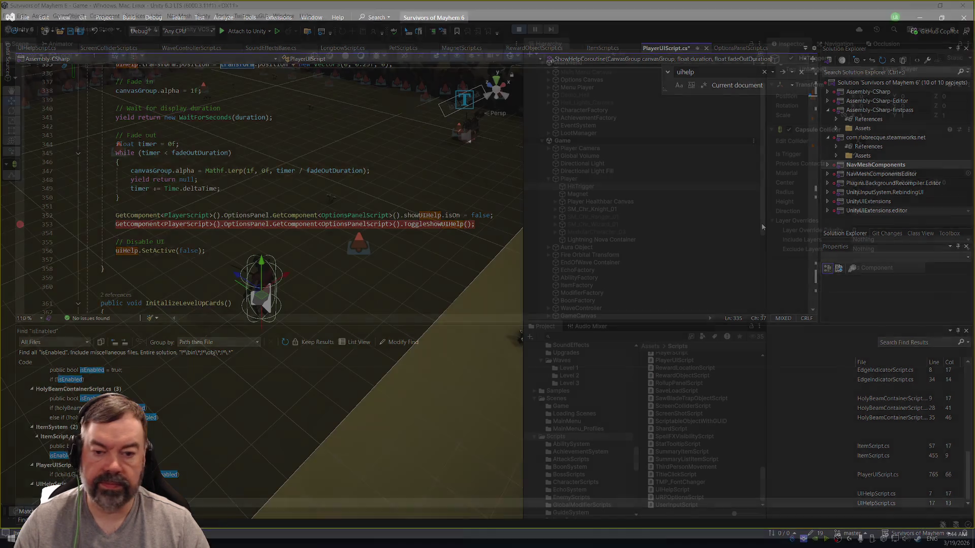
scroll(615, 178, down, 6)
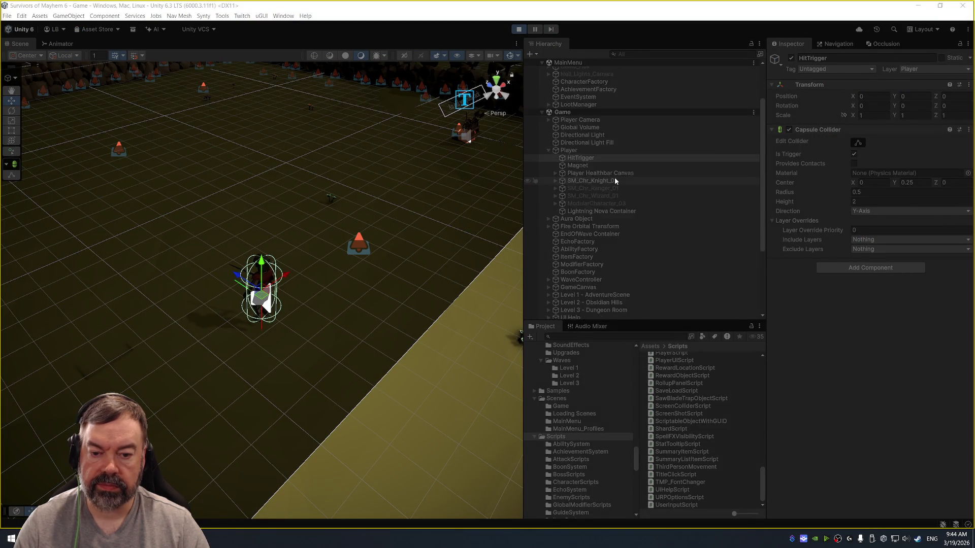
click(596, 209)
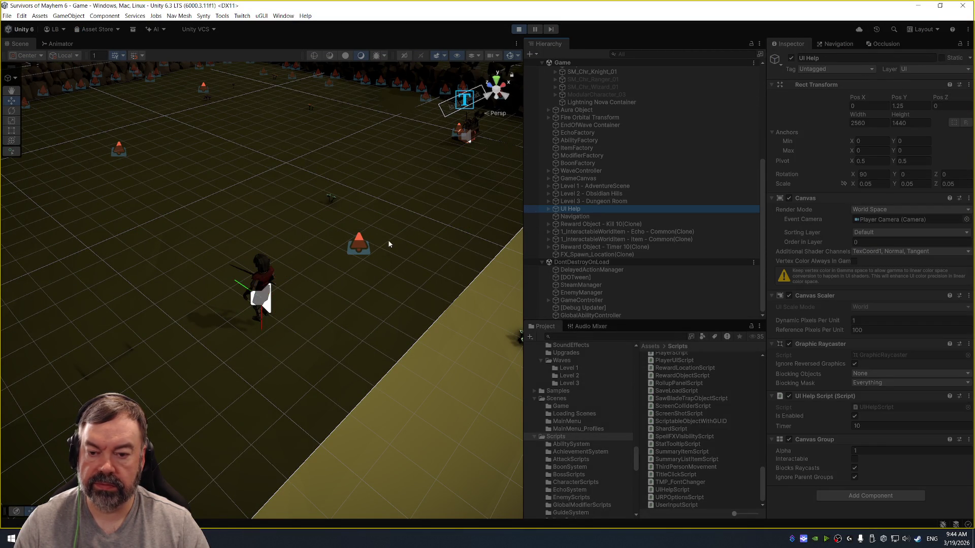
key(f)
mouse_move(327, 274)
mouse_down()
mouse_move(344, 190)
mouse_move(322, 170)
mouse_move(223, 193)
mouse_move(183, 215)
mouse_move(320, 270)
mouse_up()
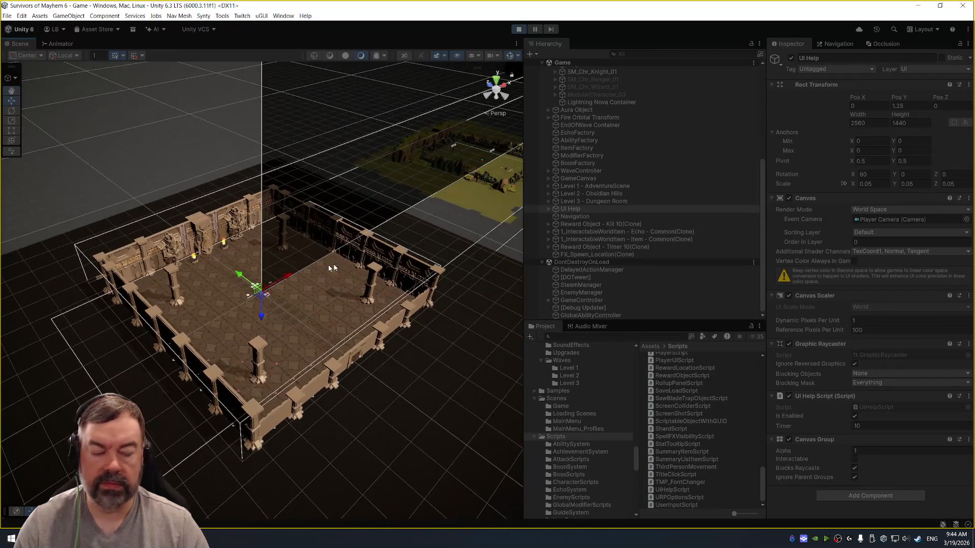
Step: Go back to UIHelpScript.cs, then start and stop a quick Unity play test
key(alt+Tab)
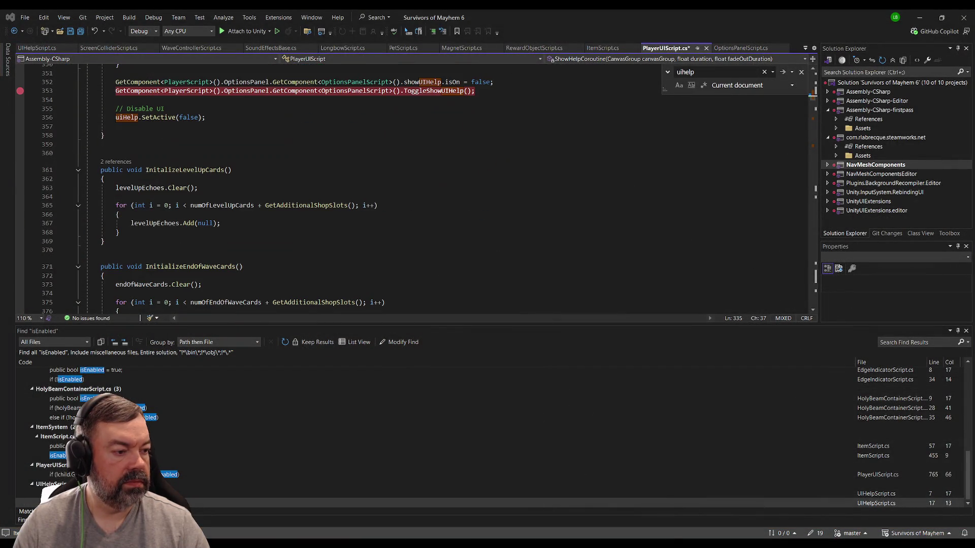
scroll(406, 188, down, 11)
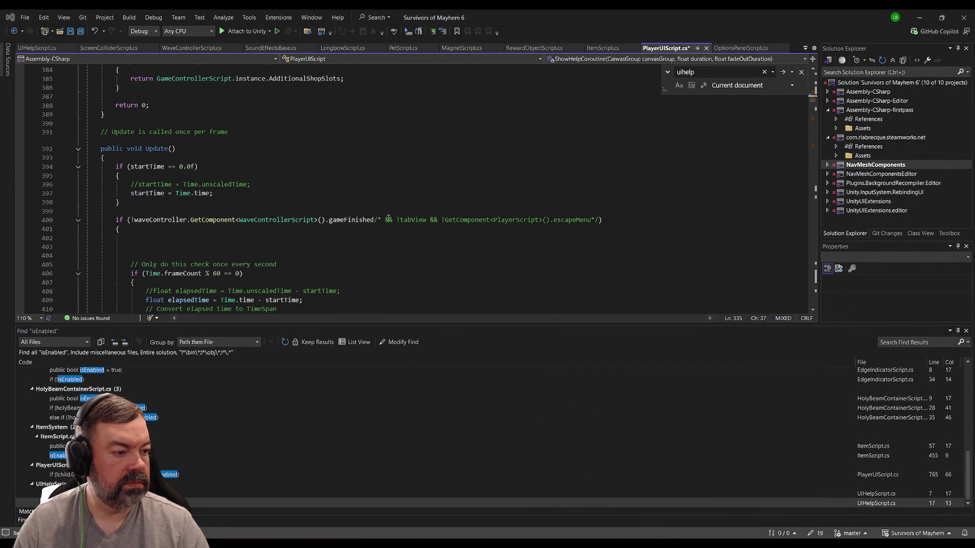
key(ctrl+minus)
key(alt+Tab)
click(518, 29)
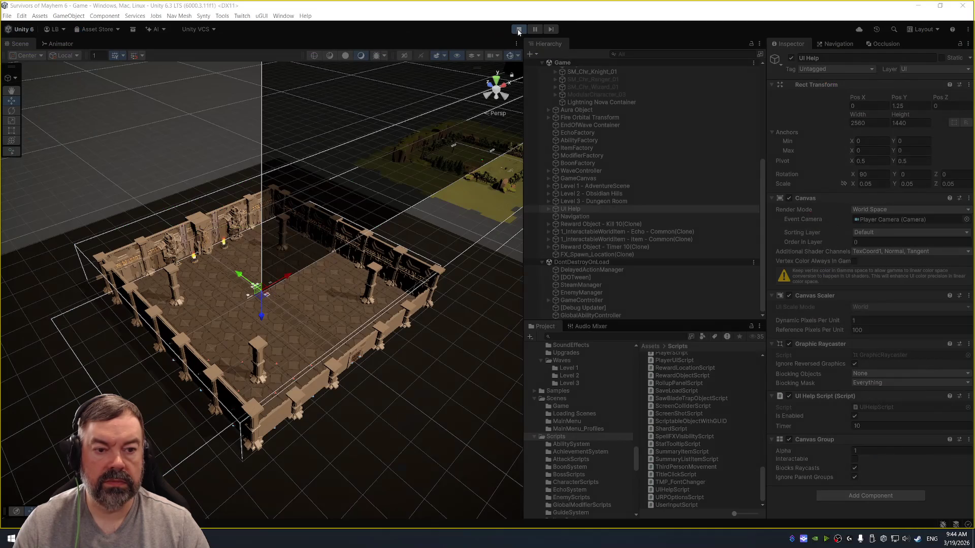
click(518, 30)
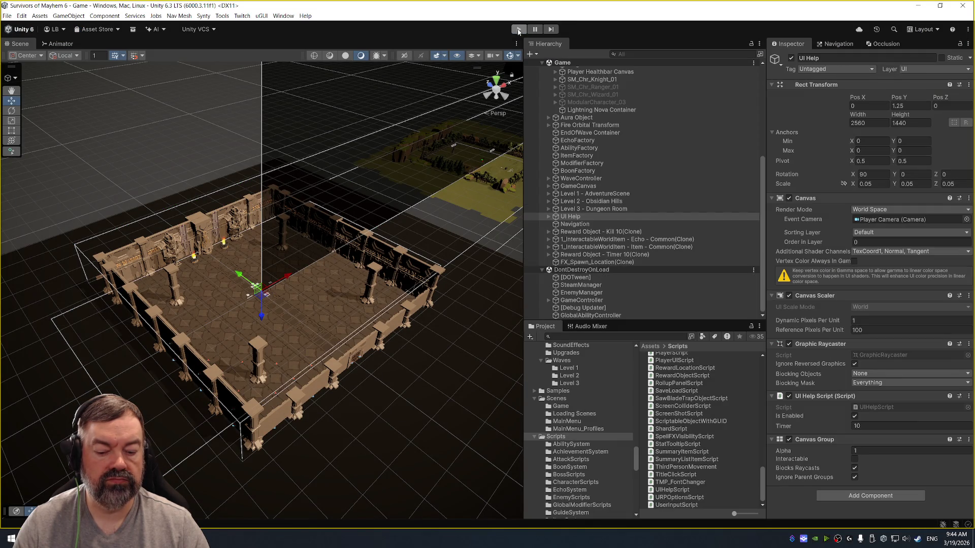
key(alt+Tab)
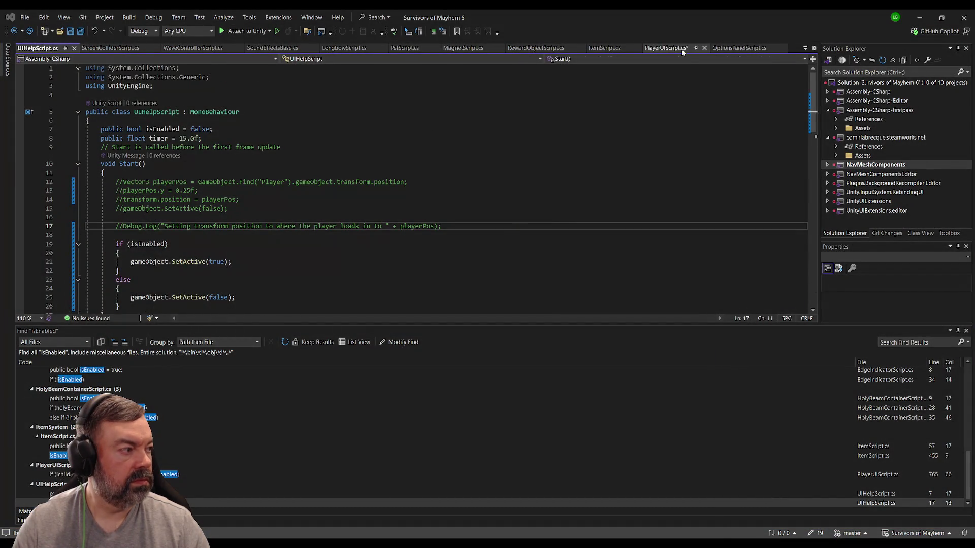
Step: Go to the uiHelp position line 335 in PlayerUIScript.cs
click(666, 48)
scroll(377, 192, down, 7)
scroll(377, 192, up, 3)
key(Up)
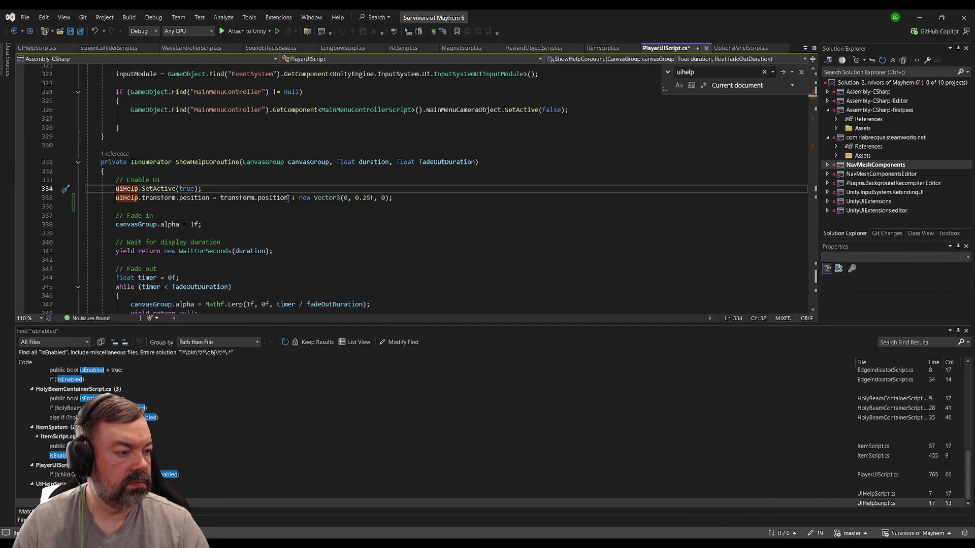
click(417, 199)
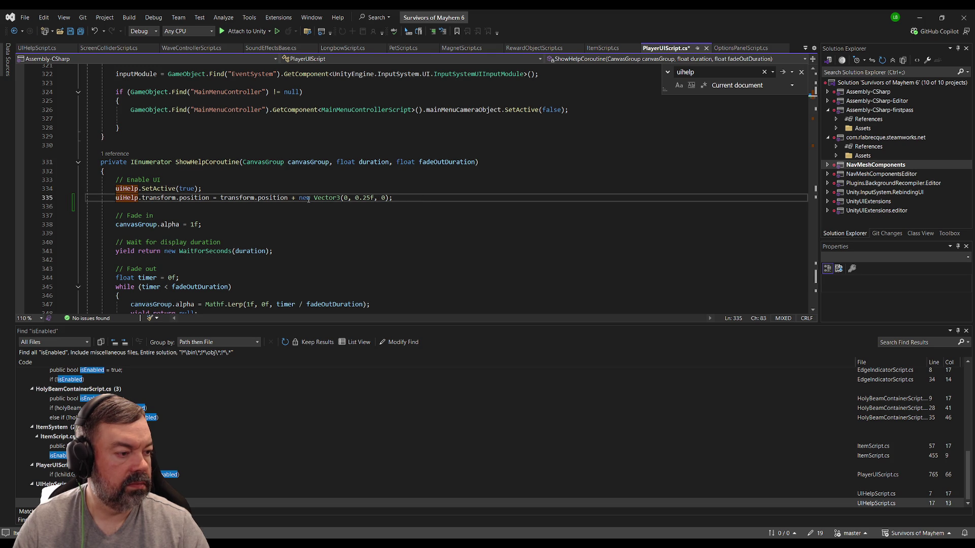
Step: Move transform.position into the Vector3's first argument and remove the 'transform.position +' prefix
drag(221, 197, 289, 197)
key(ctrl+c)
double_click(346, 198)
key(ctrl+v)
click(298, 198)
drag(298, 198, 221, 198)
key(Delete)
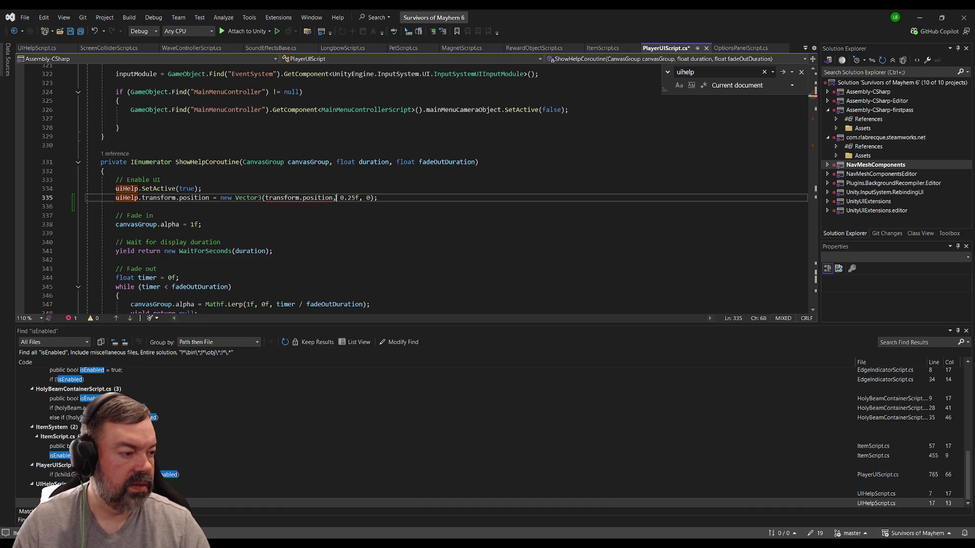
Step: Complete the arguments as transform.position.x, 0.25f, transform.position.z and save
text(.u)
key(BackSpace)
text(x)
key(Right)
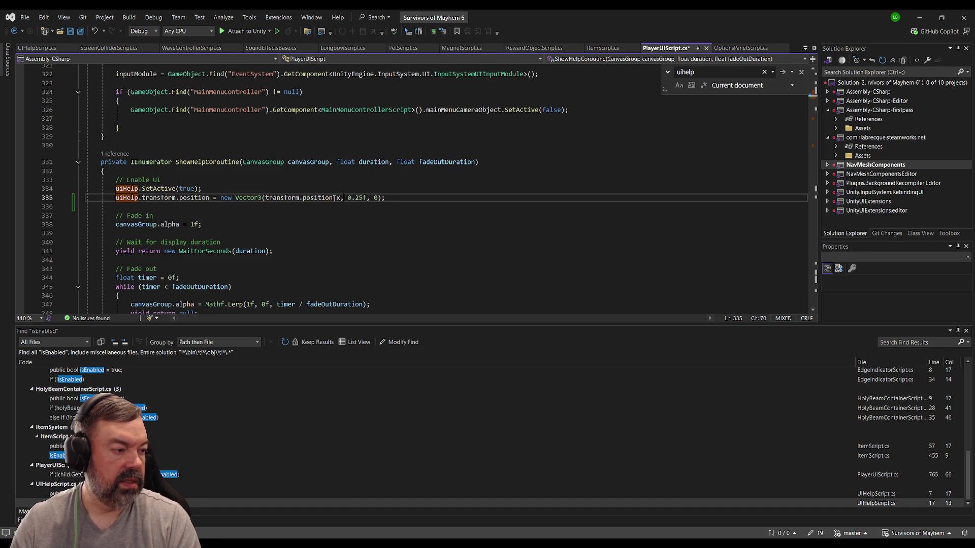
text(transform.position)
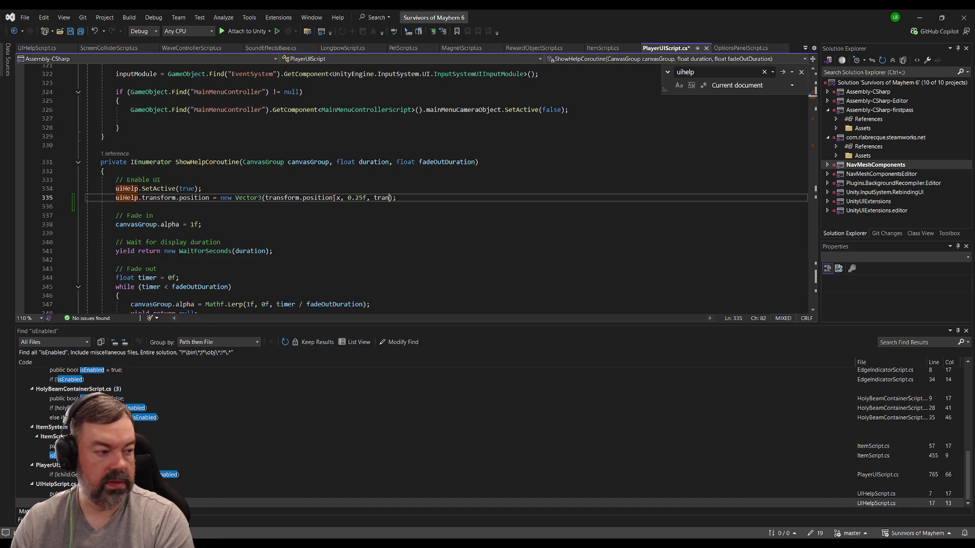
text(.z)
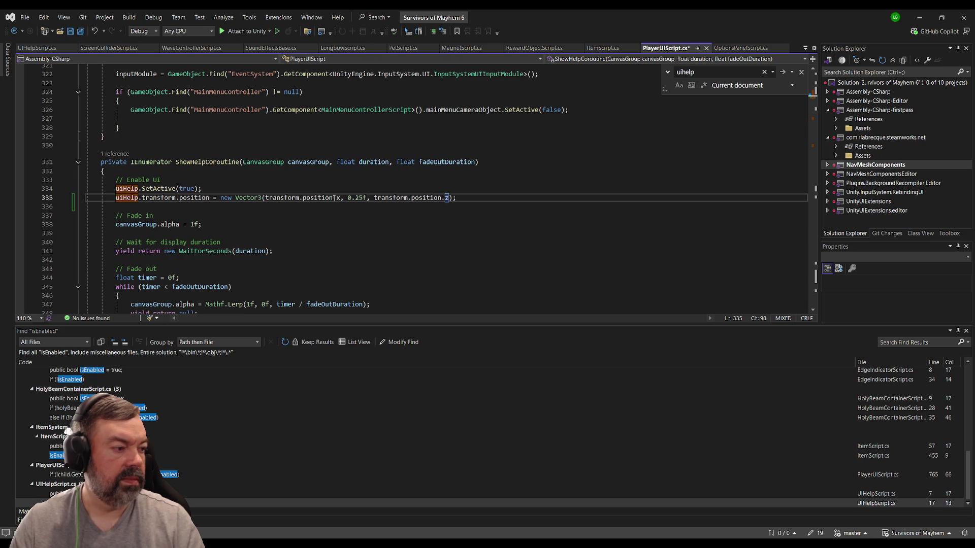
click(246, 189)
key(ctrl+s)
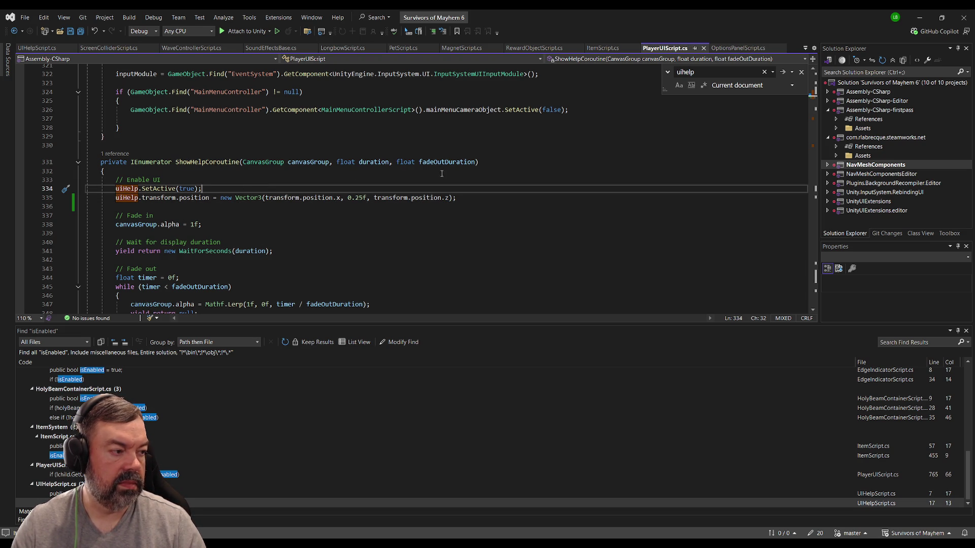
Step: Trace where ShowHelpCoroutine is started in Start, then return to the uiHelp position line
click(125, 153)
double_click(246, 133)
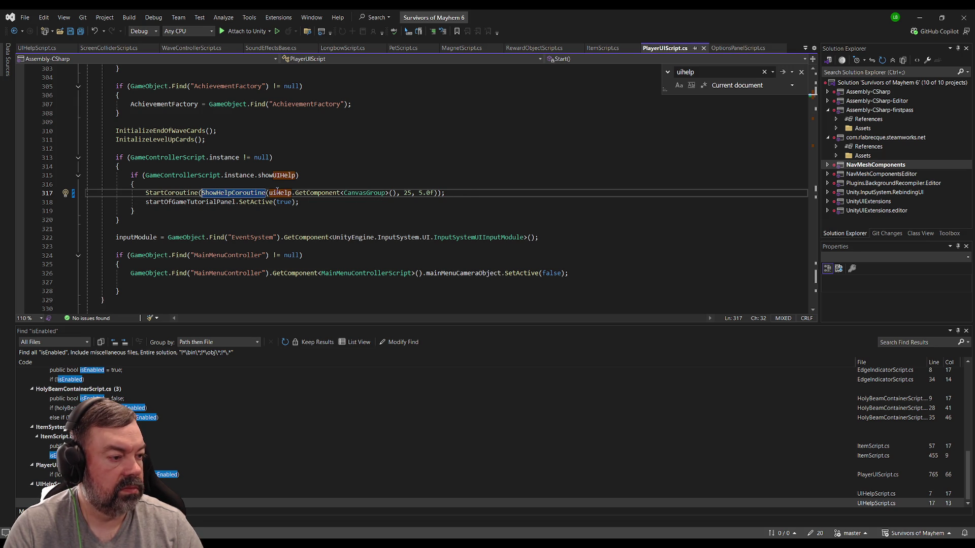
click(224, 192)
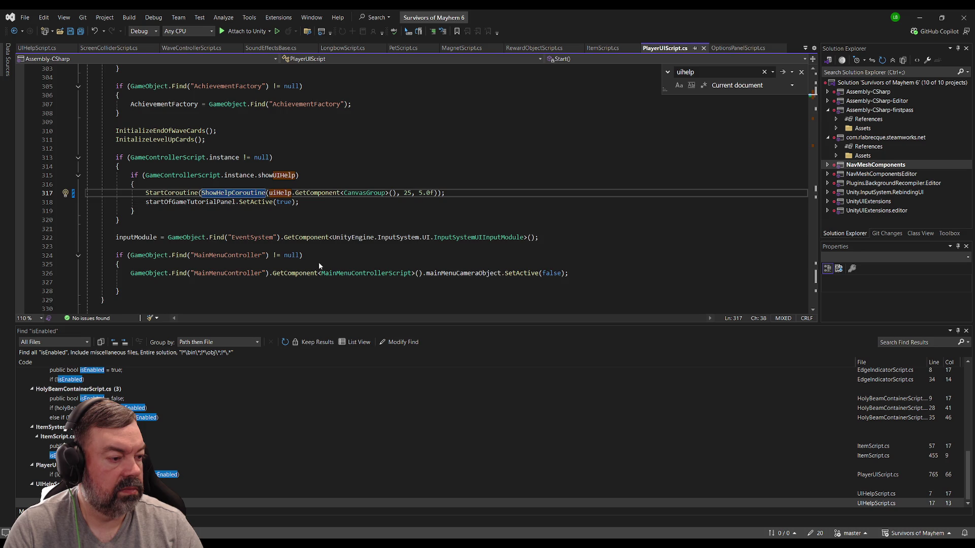
key(F12)
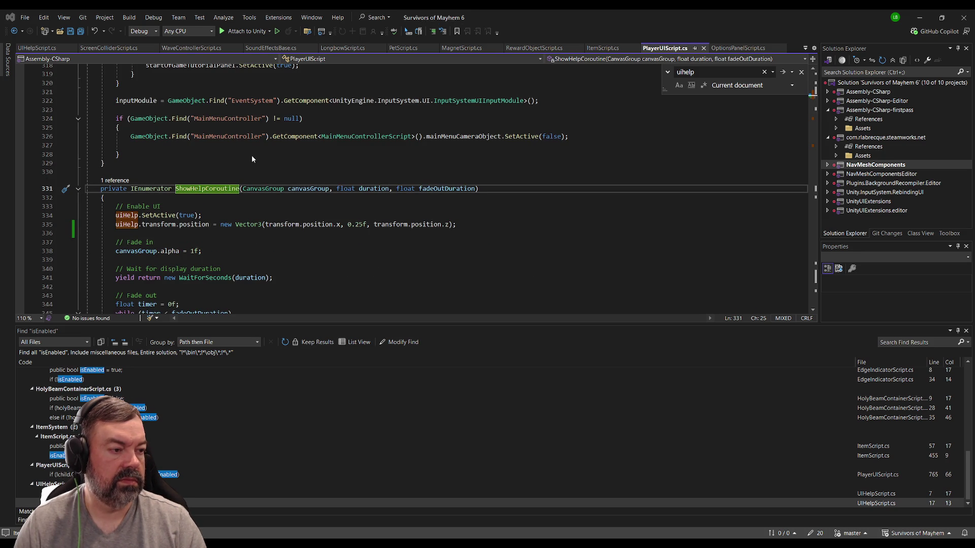
key(ctrl+minus)
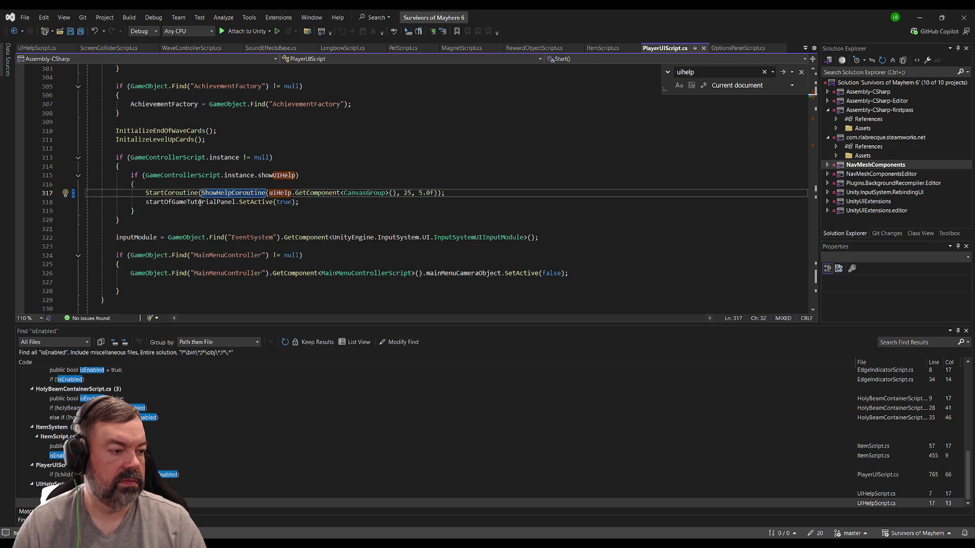
scroll(294, 177, down, 2)
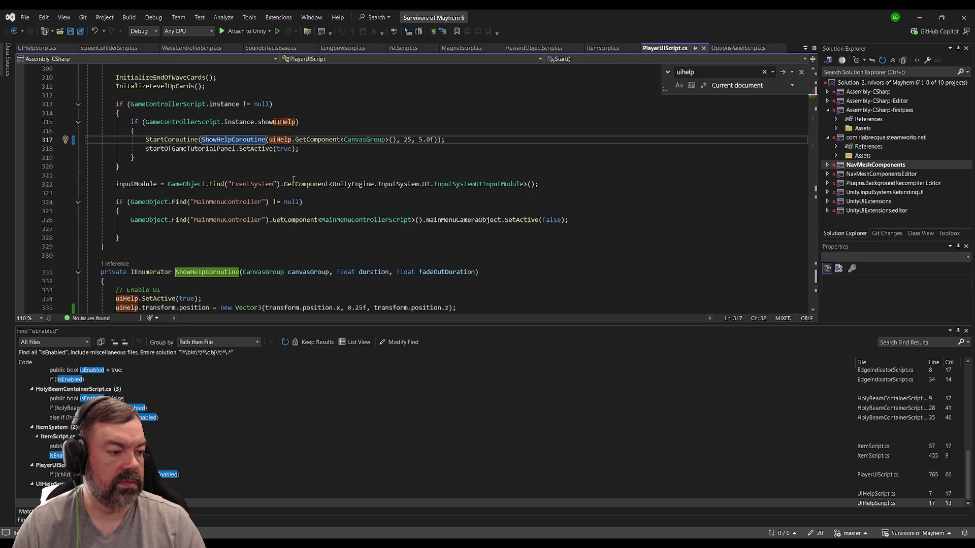
scroll(293, 180, down, 2)
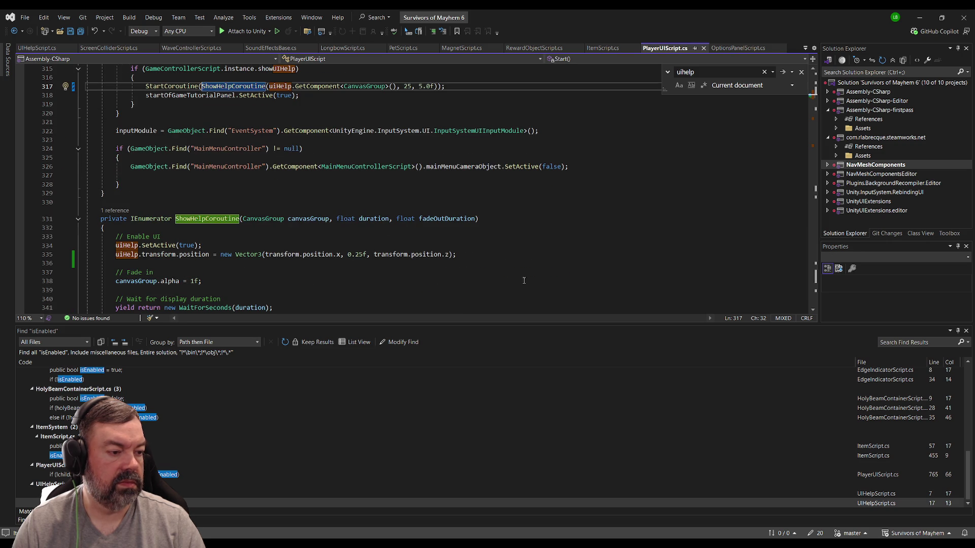
scroll(393, 256, down, 2)
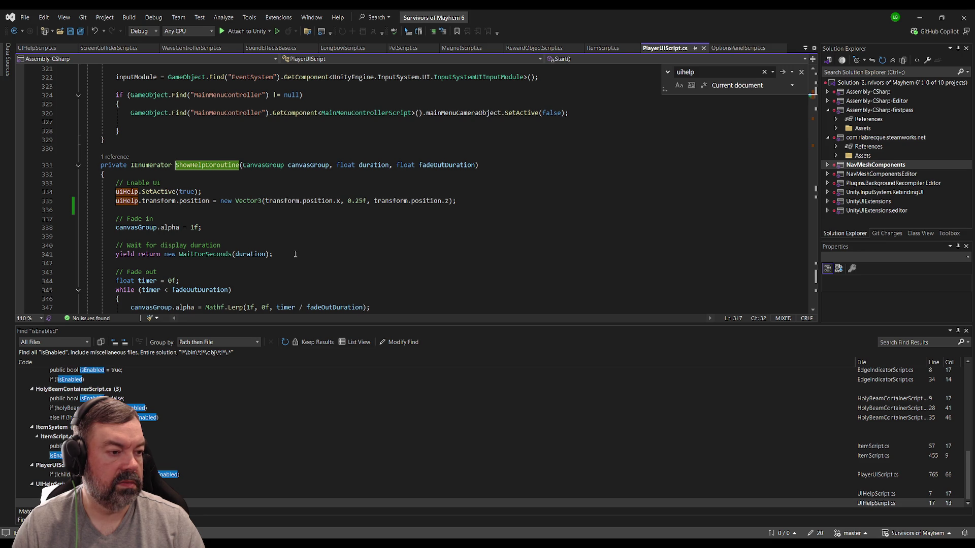
click(355, 200)
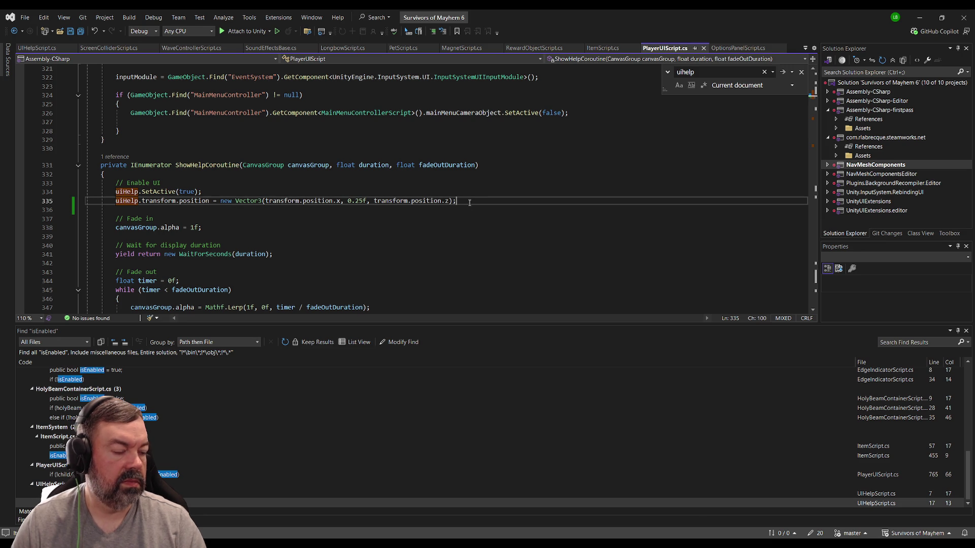
Step: Cut the position line and paste it above StartCoroutine inside Start's showUIHelp block, then save
key(ctrl+x)
scroll(422, 192, up, 6)
click(443, 180)
key(Return)
key(ctrl+v)
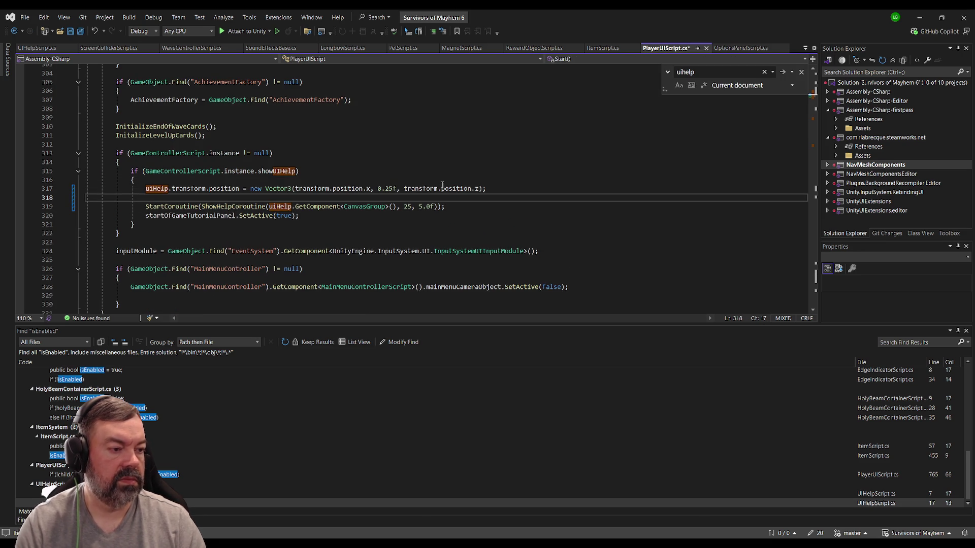
key(Delete)
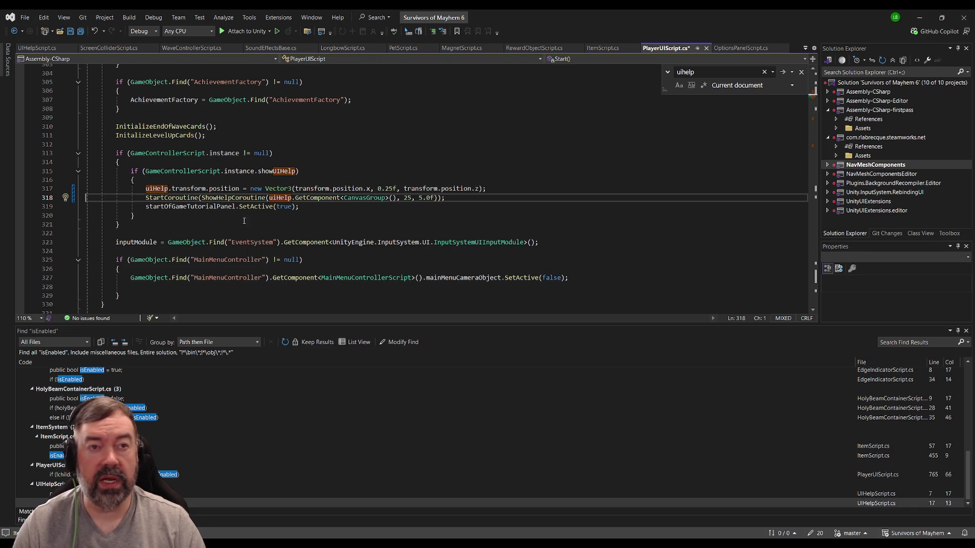
click(236, 180)
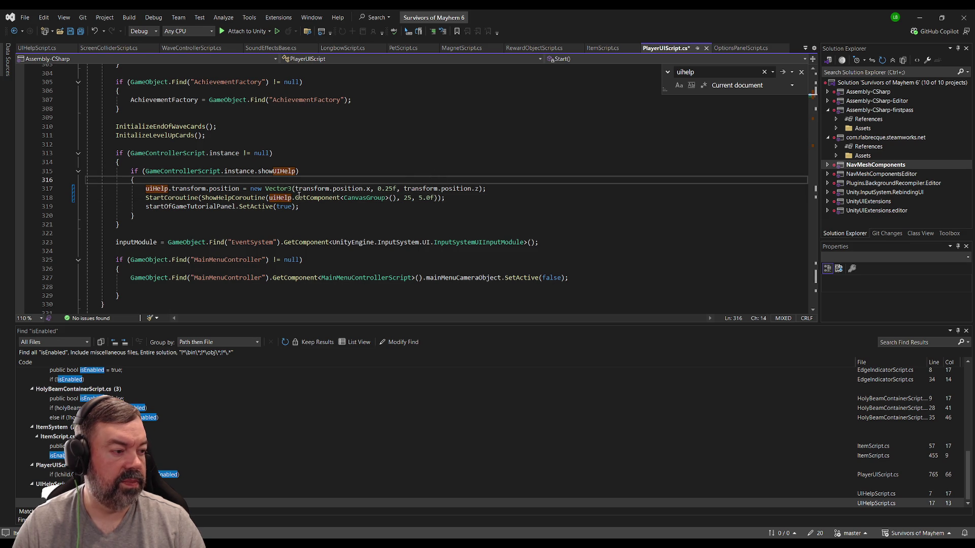
key(ctrl+s)
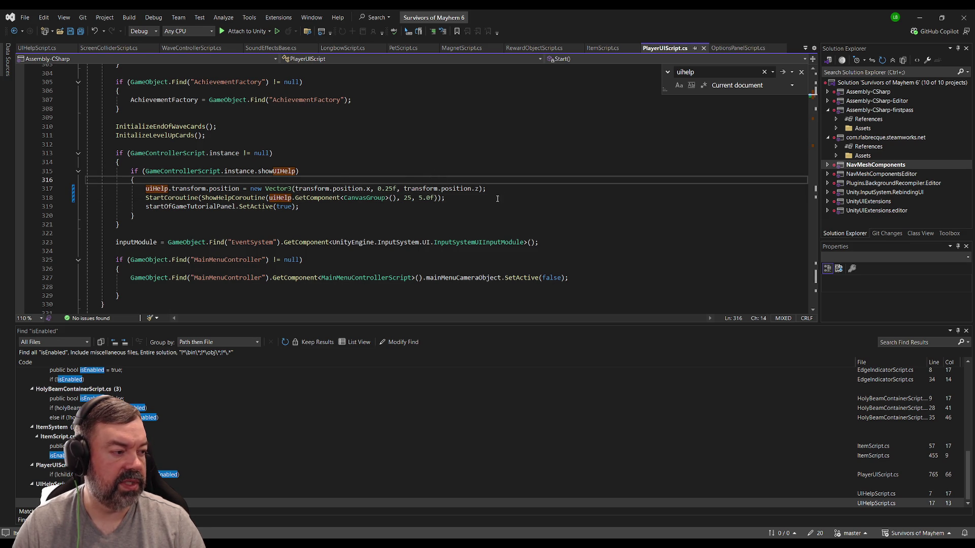
Step: Review the showUIHelp block in Start and launch a Unity play test
click(471, 197)
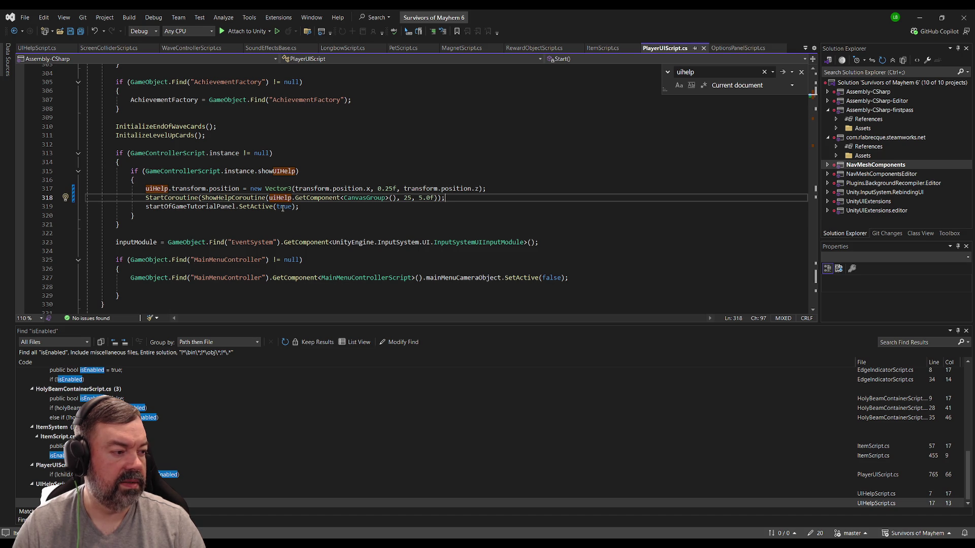
click(180, 180)
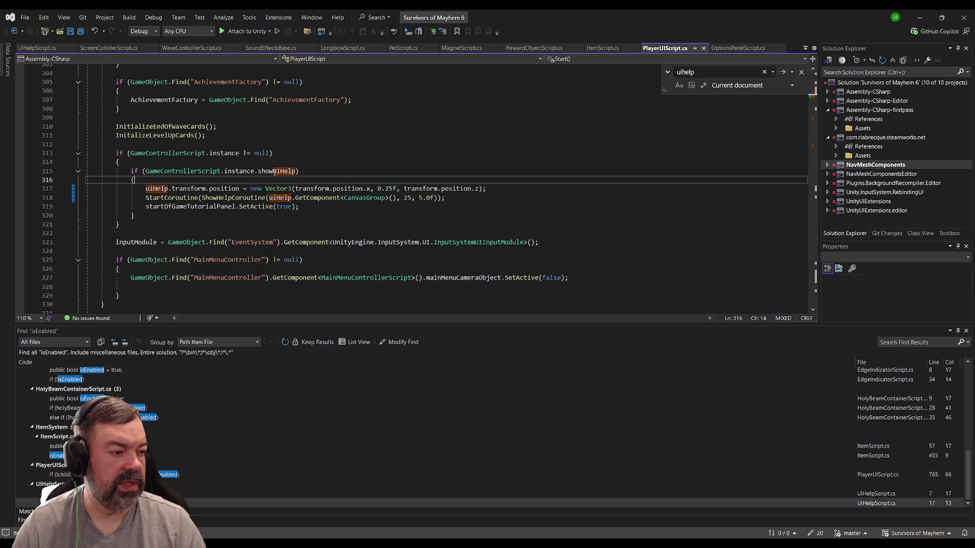
click(316, 171)
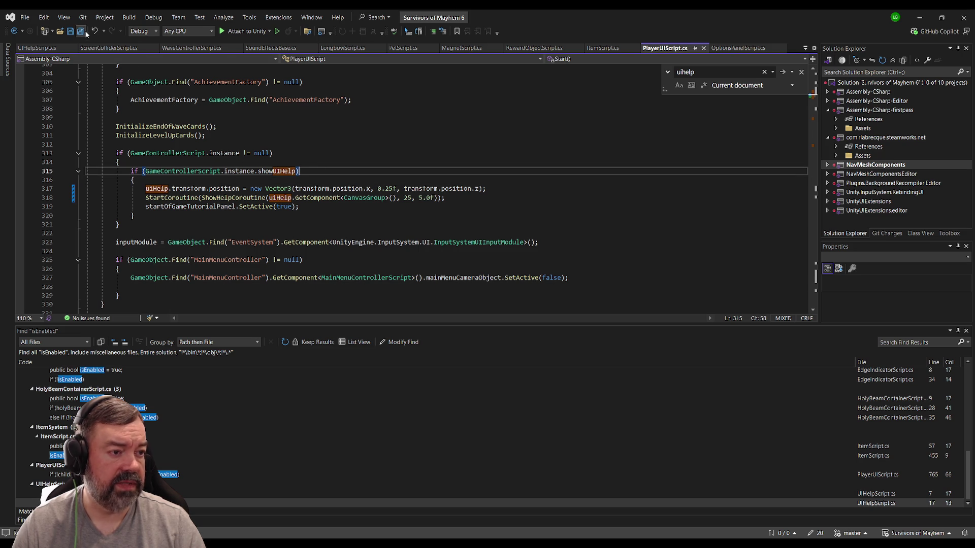
key(alt+Tab)
click(516, 29)
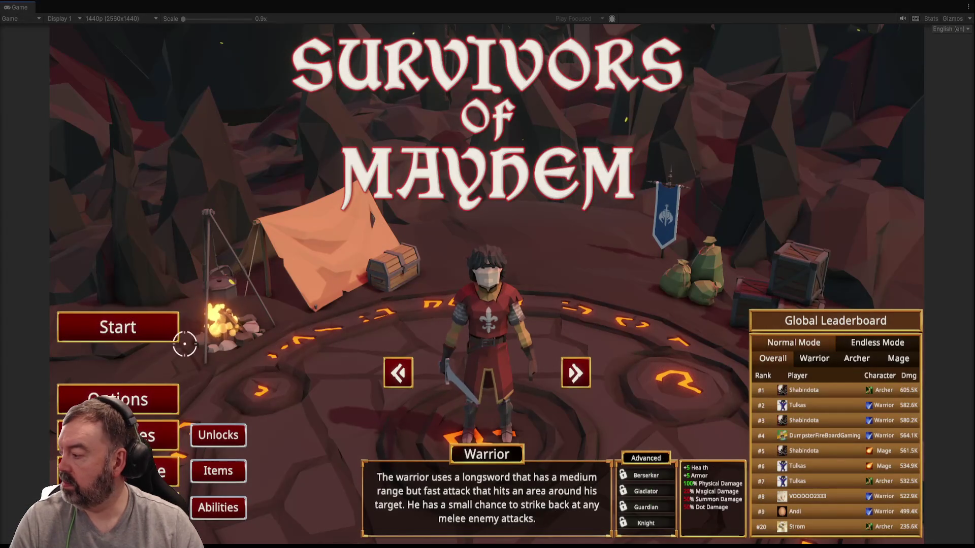
Step: Start Eldritch Grove from the main menu and close the tutorial overlay to check its placement
click(168, 333)
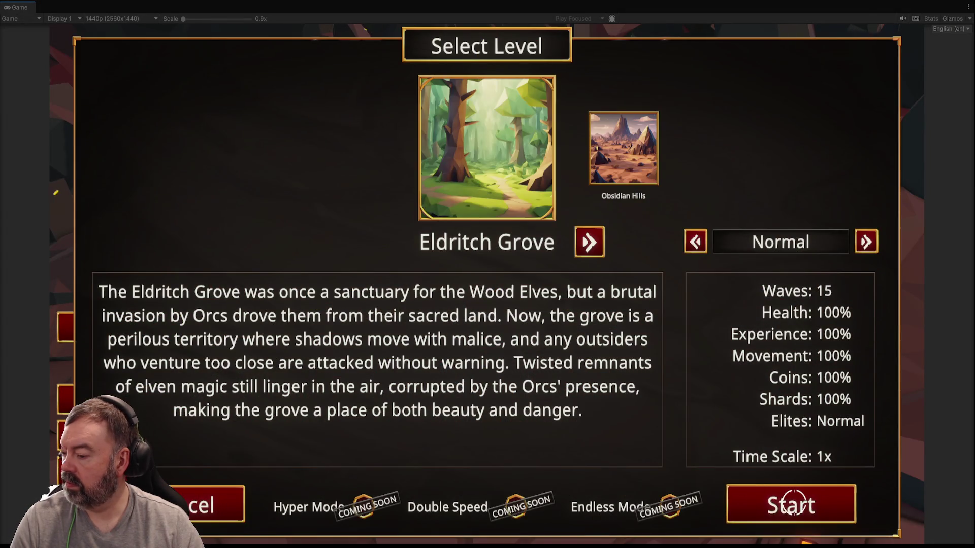
click(795, 503)
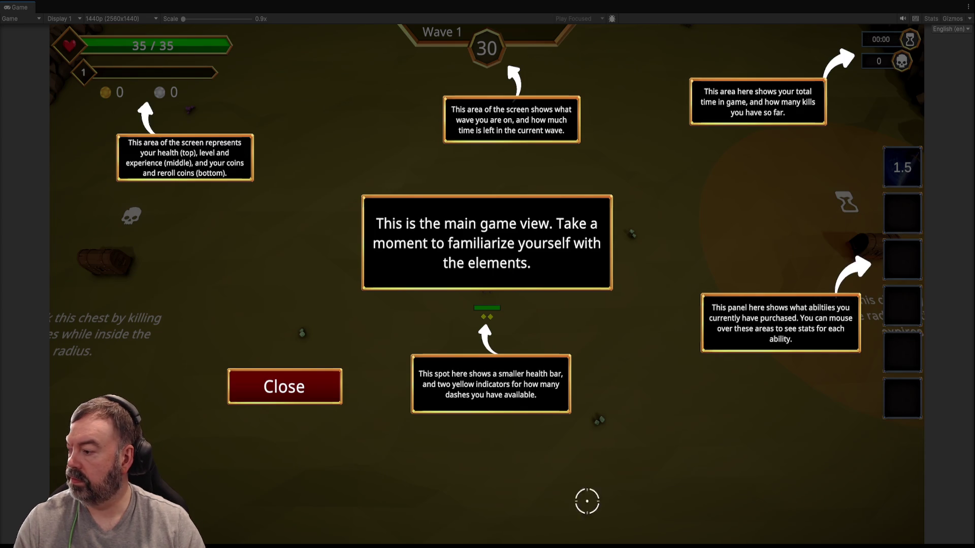
click(299, 383)
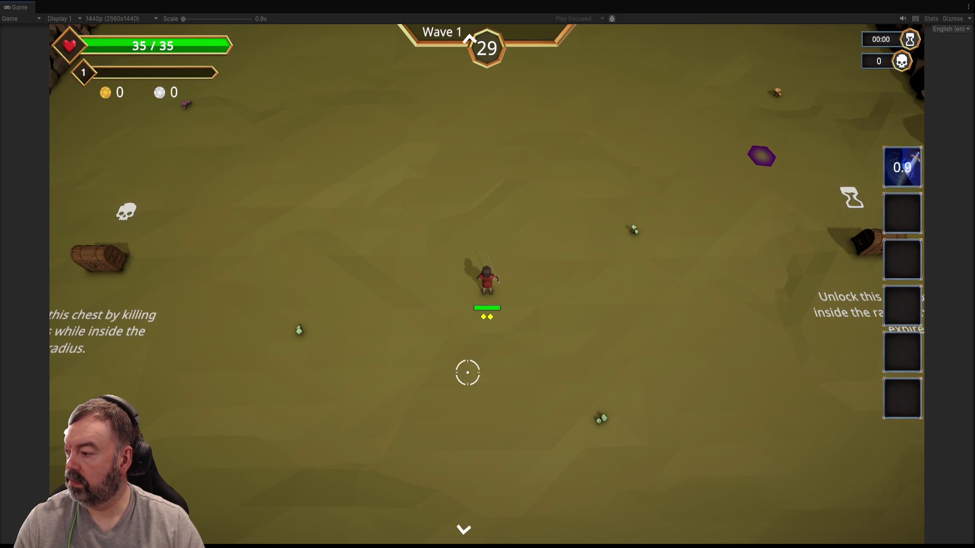
key(alt+Tab)
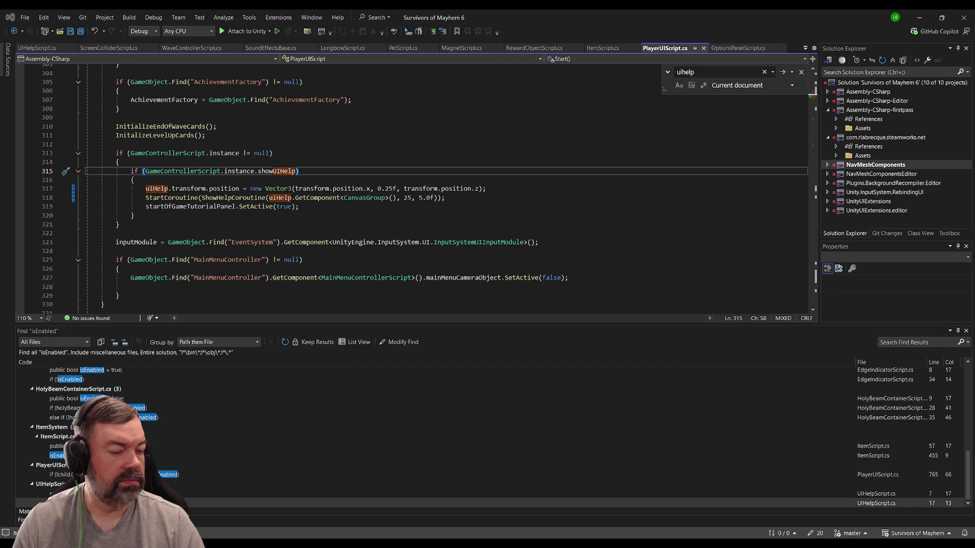
Step: In the running Game scene, select and frame the Player and its HitTrigger capsule
key(alt+Tab)
click(593, 169)
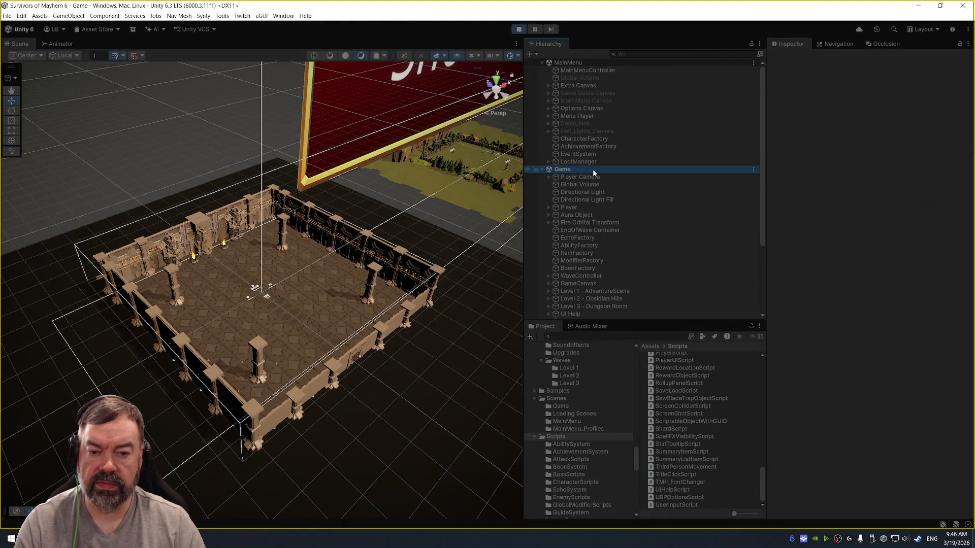
click(610, 177)
click(602, 200)
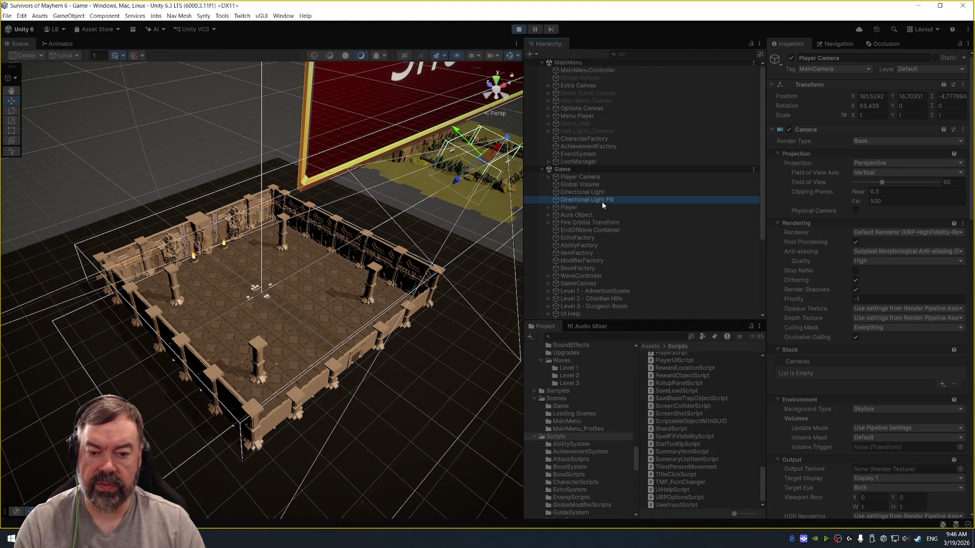
click(601, 206)
key(Right)
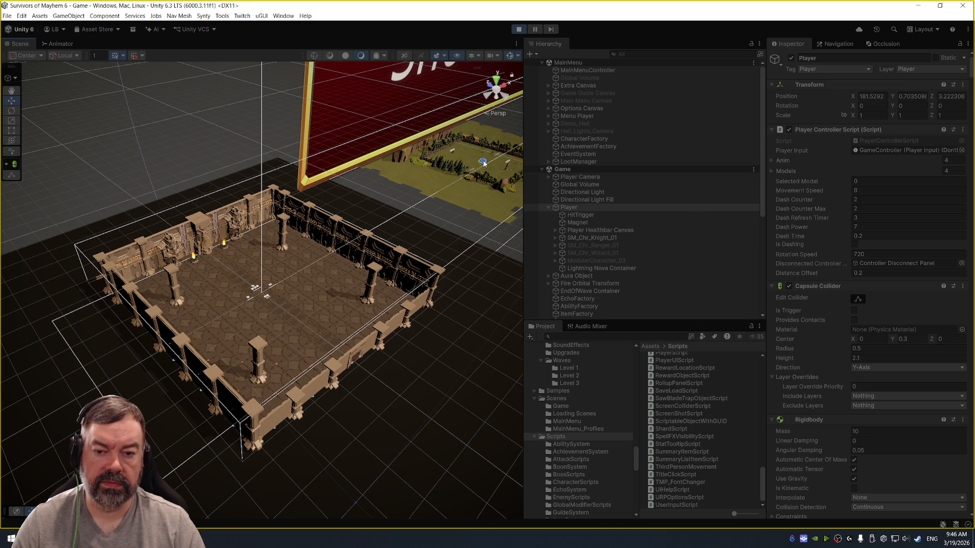
key(f)
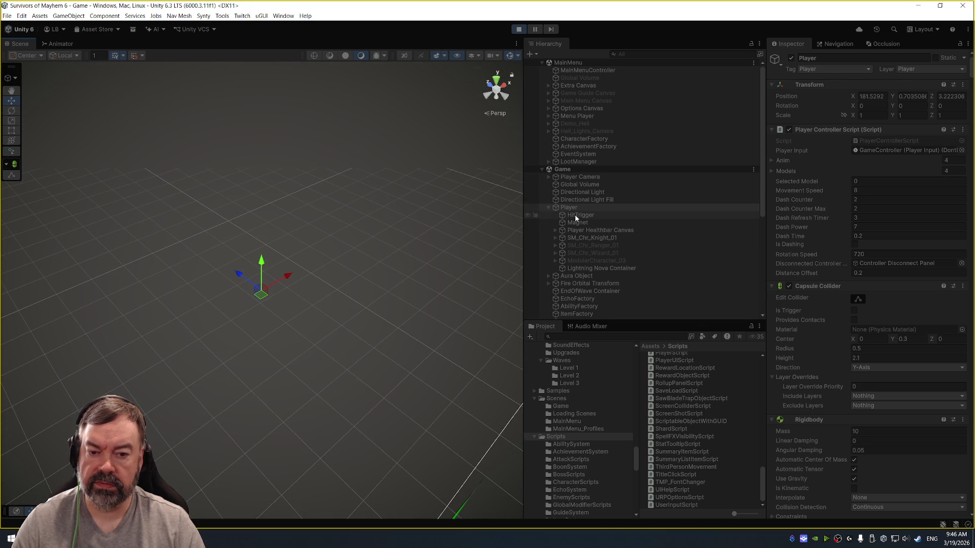
click(575, 215)
key(f)
Step: Inspect WaveController, expand Level 1 - AdventureScene, and check Level 1 Spawn Location's position
scroll(445, 285, down, 5)
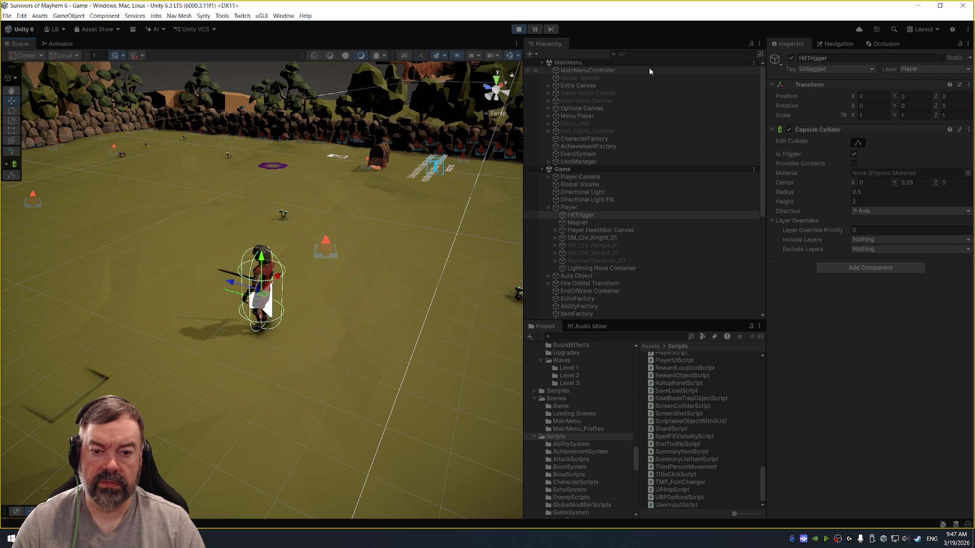
scroll(636, 276, down, 3)
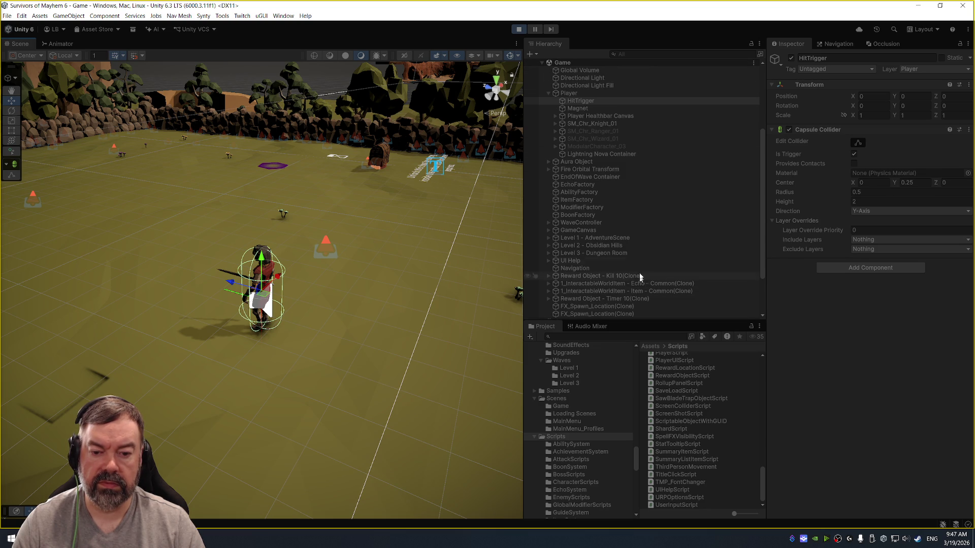
click(653, 222)
click(893, 247)
click(555, 238)
click(548, 238)
scroll(628, 250, down, 10)
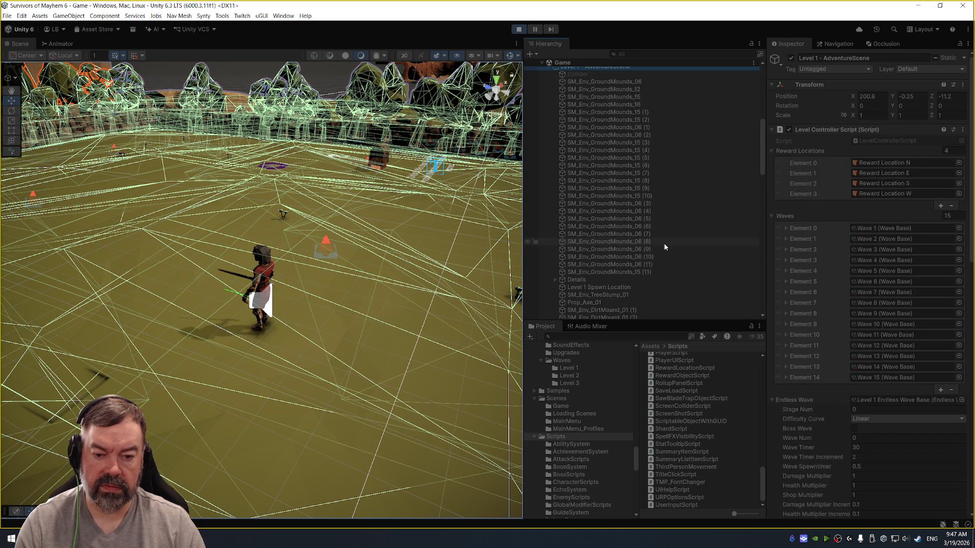
click(667, 230)
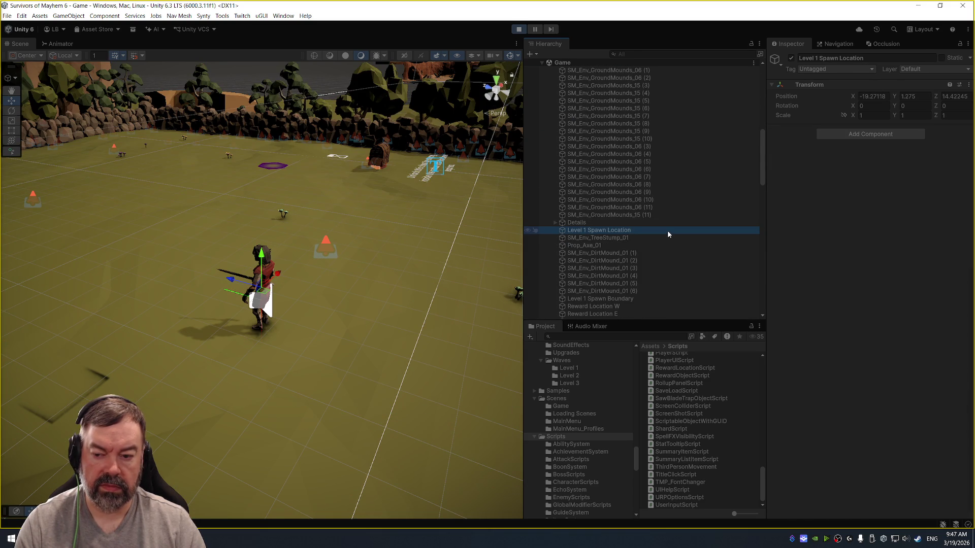
mouse_move(425, 253)
mouse_down()
mouse_move(429, 218)
mouse_move(492, 230)
mouse_up()
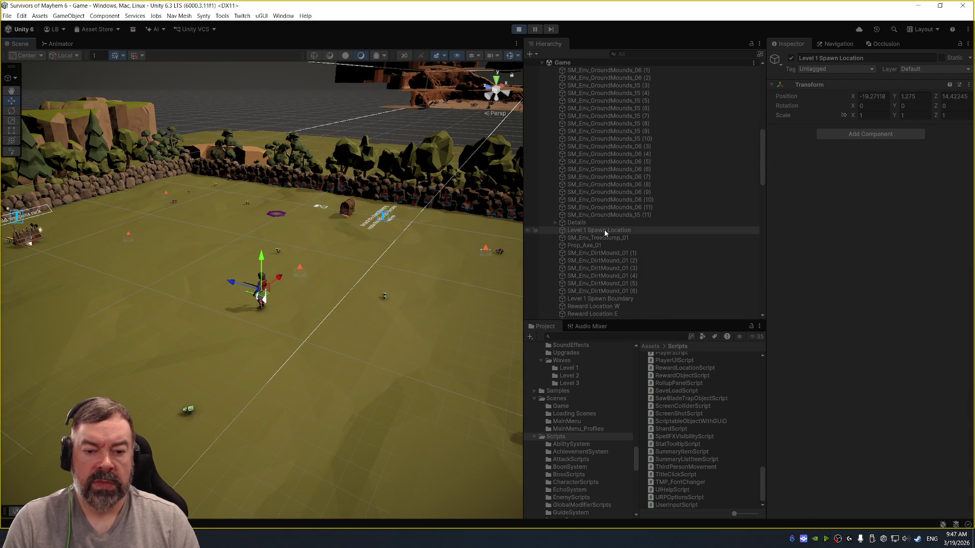
key(alt+Tab)
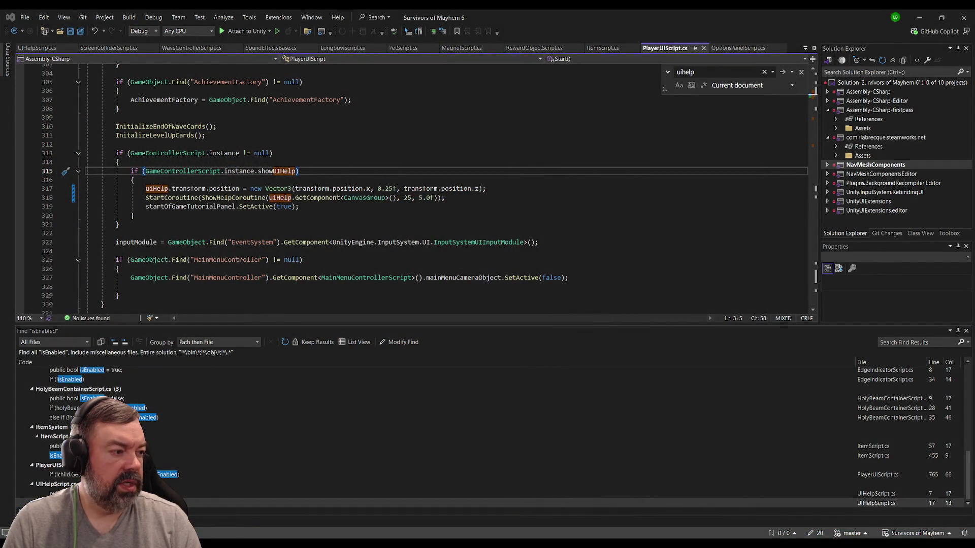
Step: Replace line 317's hardcoded Vector3 with waveController.spawnLocations[0].position and go to the spawnLocations declaration
drag(486, 189, 251, 189)
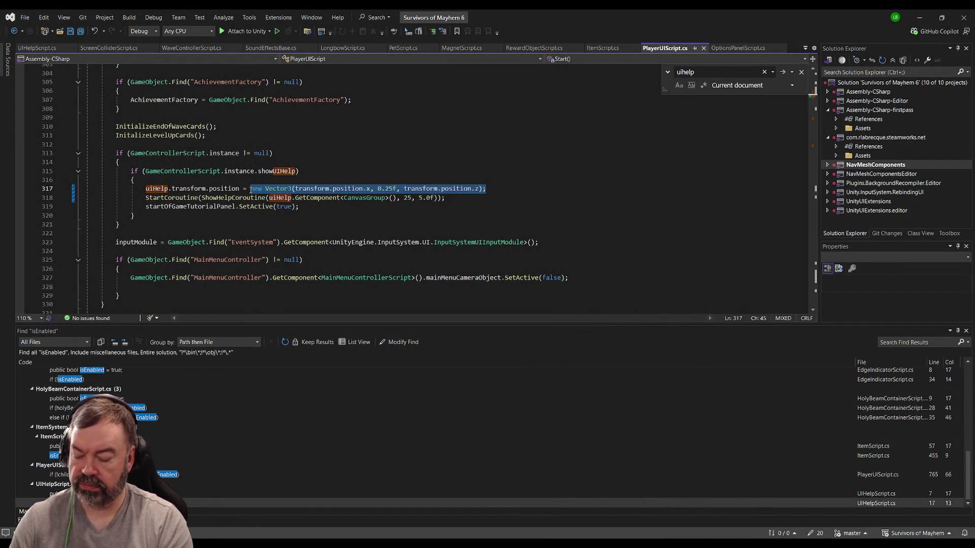
text(waveController.spawn)
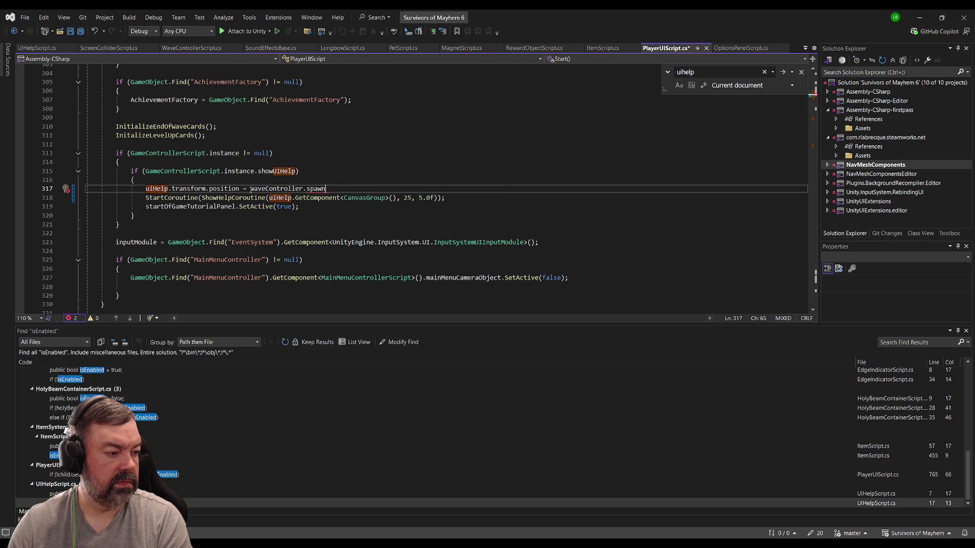
text(Locations)
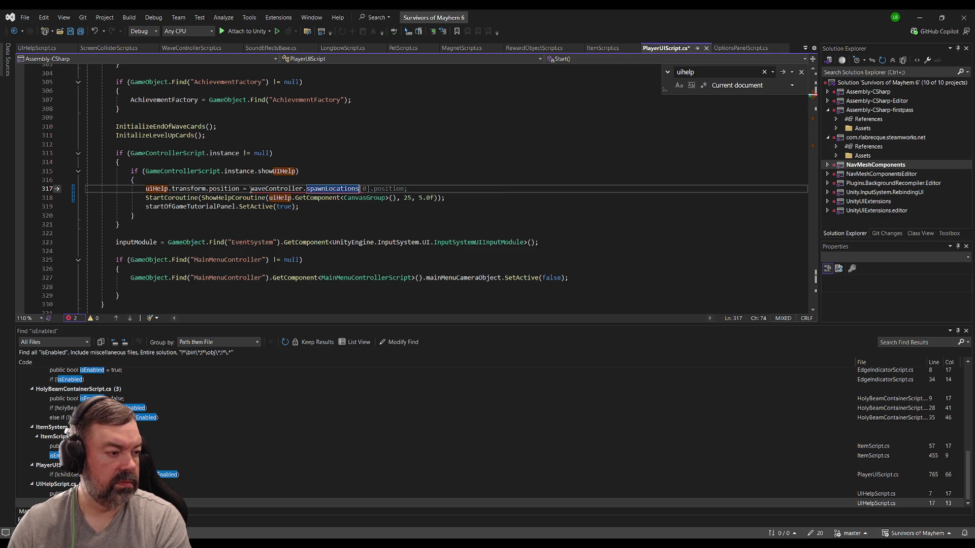
key(Tab)
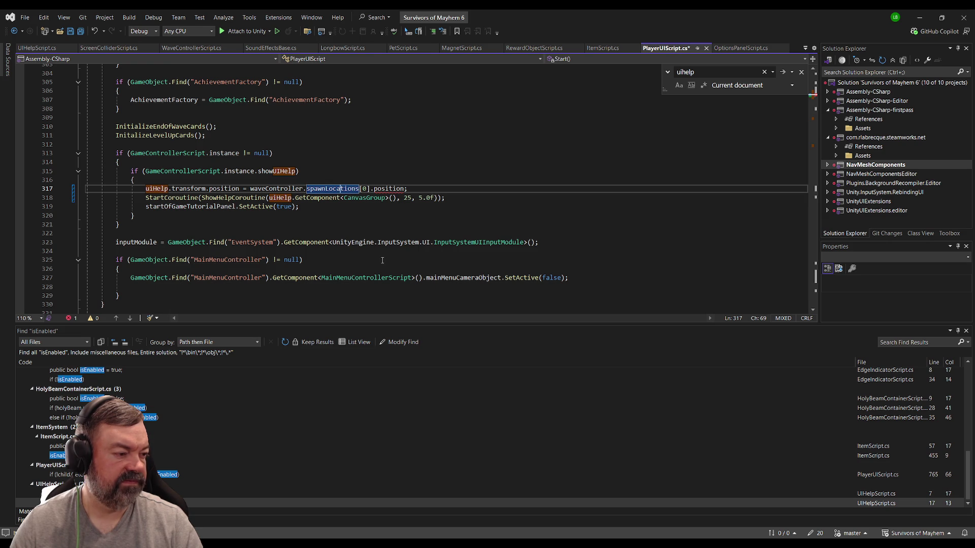
key(F12)
double_click(202, 189)
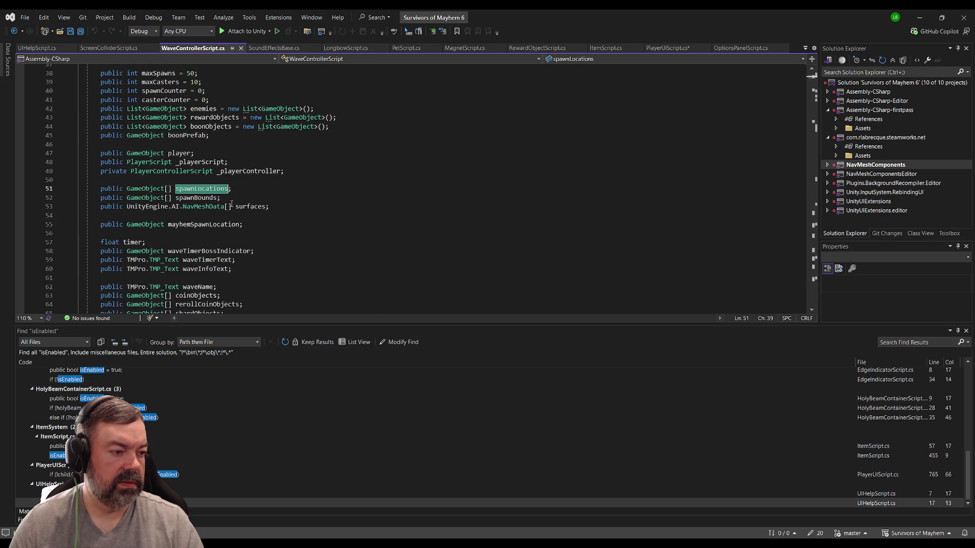
Step: Copy spawnLocations[selectedLevel].transform.position from WaveControllerScript.cs line 184 into PlayerUIScript.cs line 317
key(ctrl+f)
key(Return)
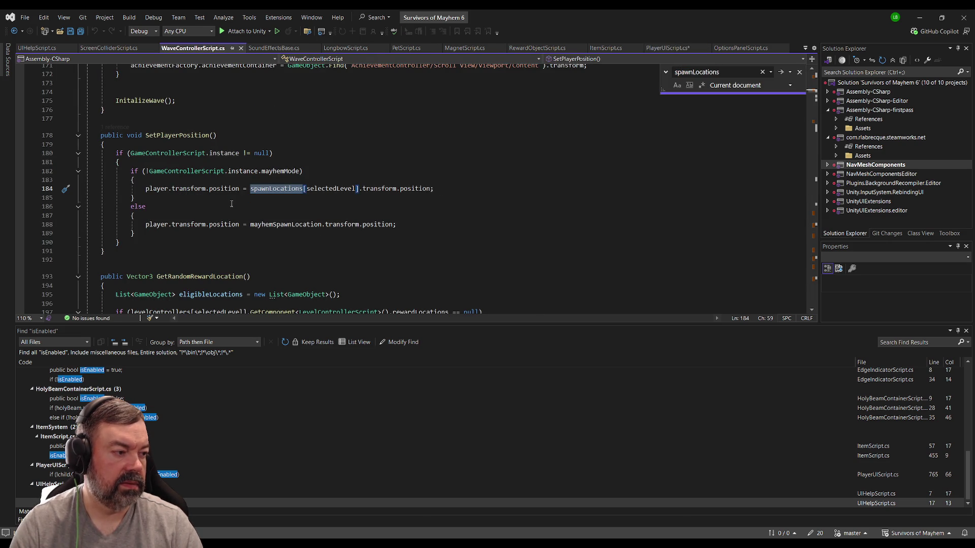
drag(449, 190, 248, 188)
key(ctrl+c)
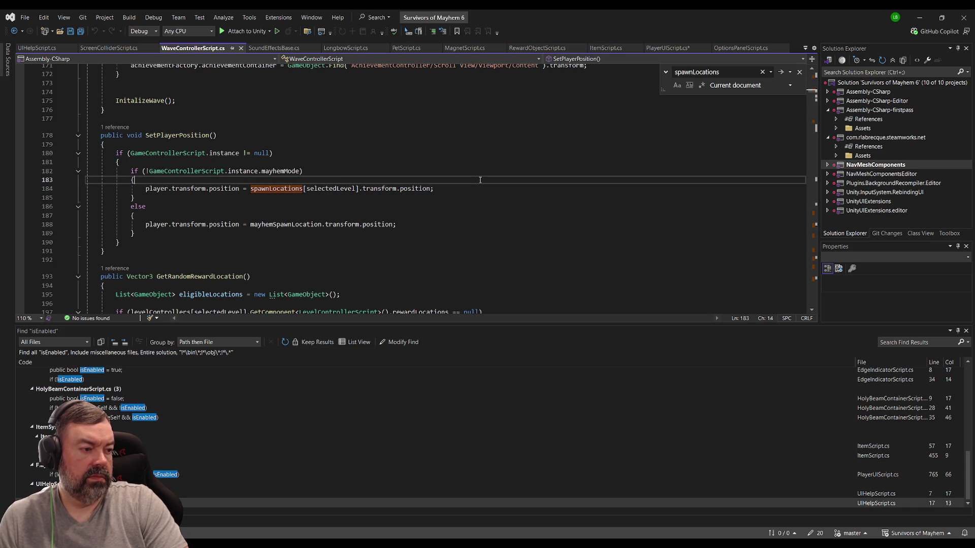
key(ctrl+Tab)
click(437, 189)
mouse_move(436, 189)
mouse_down()
mouse_move(274, 188)
mouse_move(307, 189)
mouse_up()
key(ctrl+v)
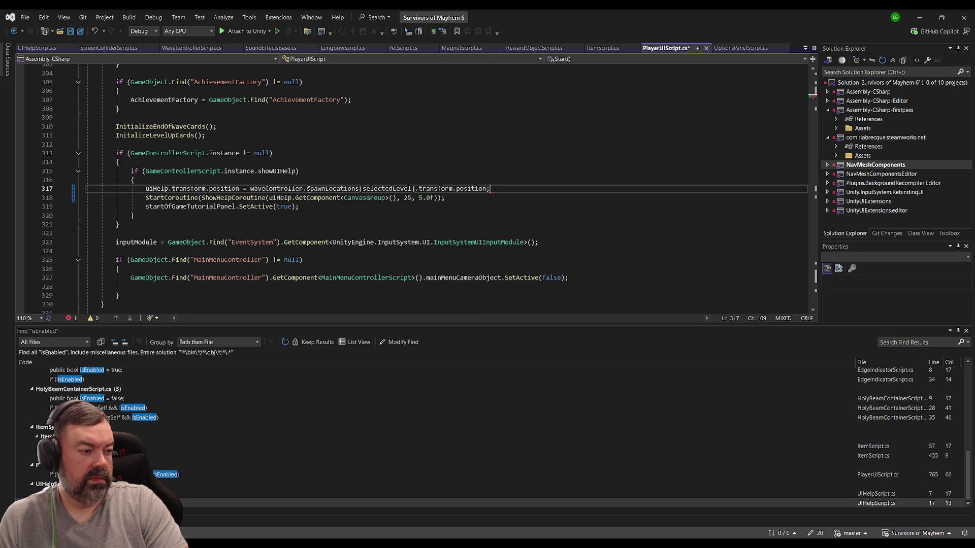
Step: Prefix selectedLevel on line 317 with 'waveController.' so it reads waveController.selectedLevel
double_click(282, 188)
key(ctrl+c)
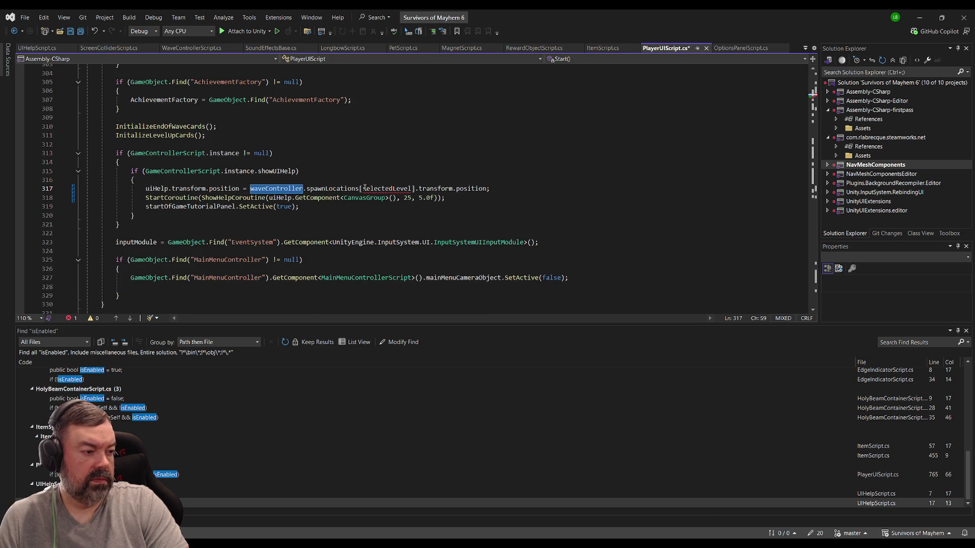
click(362, 189)
key(ctrl+v)
text(.)
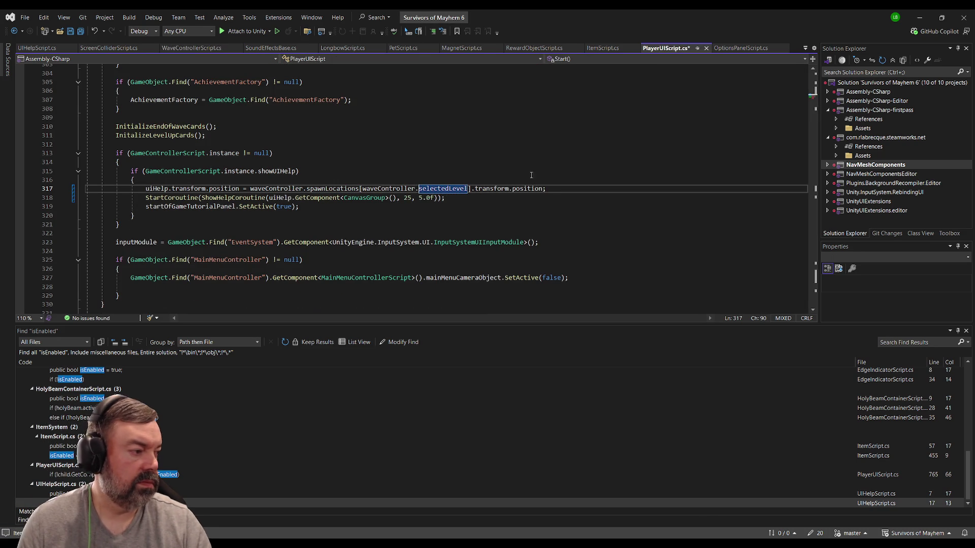
click(557, 176)
Step: Save PlayerUIScript.cs and stop the running Unity play test so the script recompiles
key(ctrl+s)
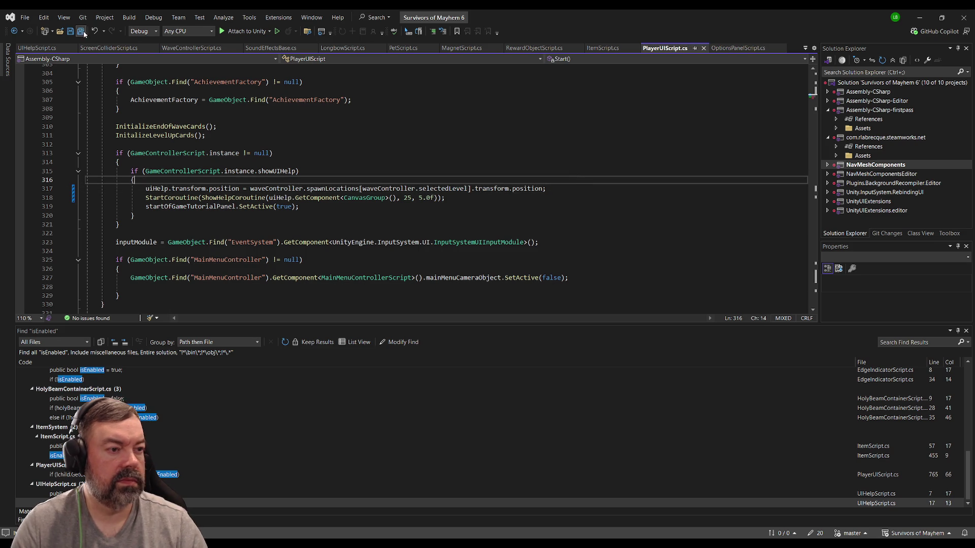
key(alt+Tab)
click(530, 31)
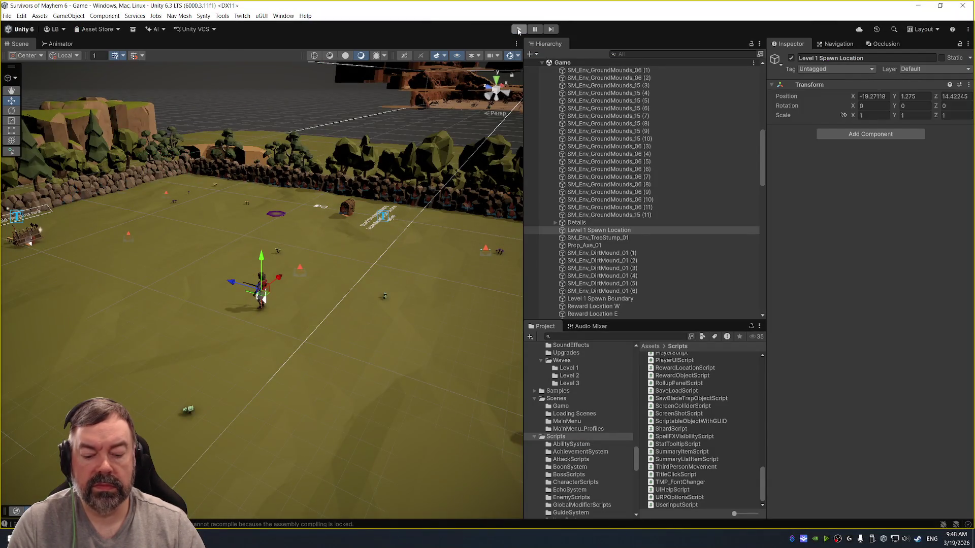
key(alt+Tab)
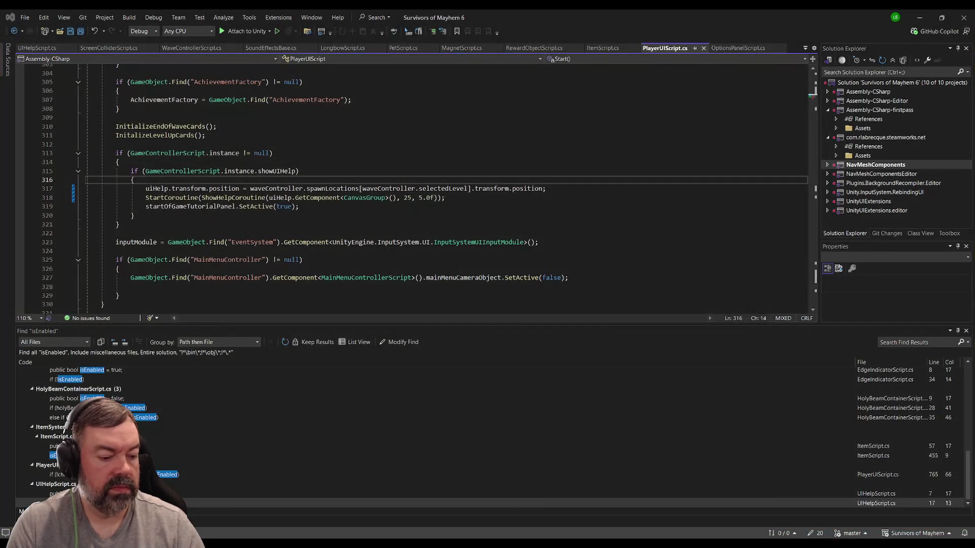
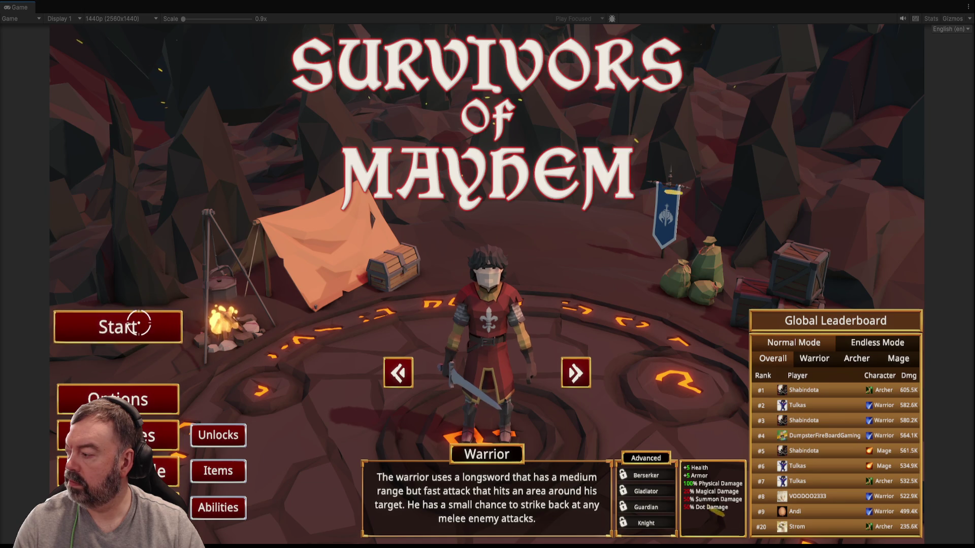
Step: Start the Eldritch Grove level from the main menu and dismiss the tutorial overlay
click(129, 327)
click(776, 501)
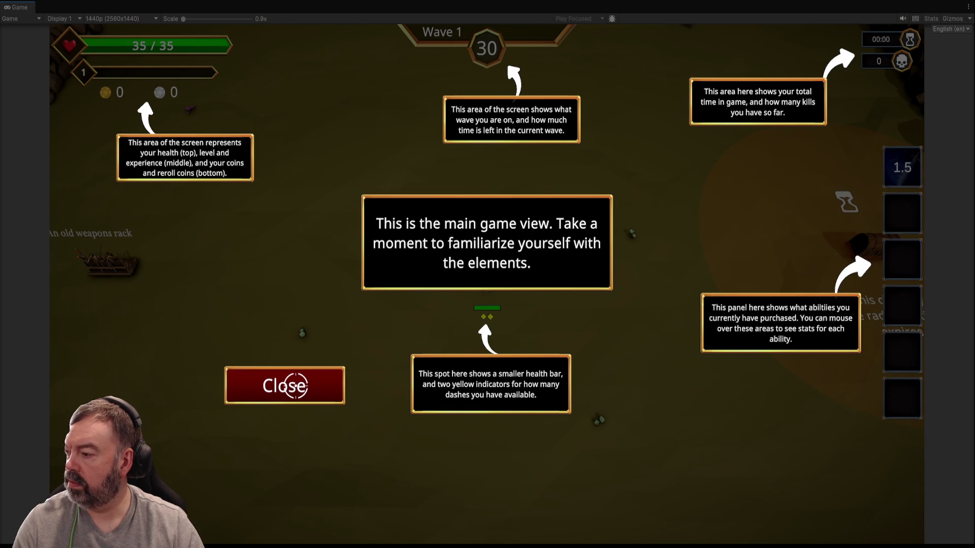
click(294, 385)
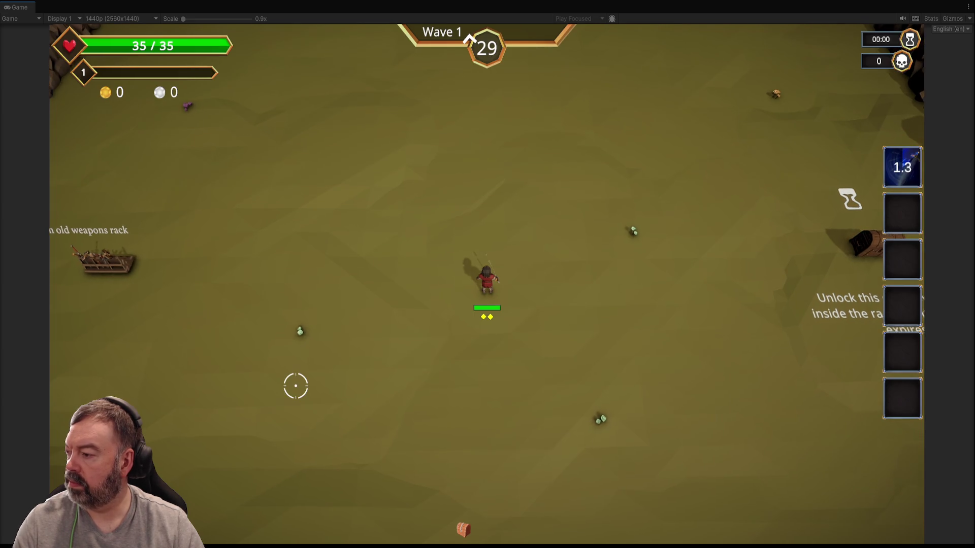
Step: Back in the editor layout, select and frame the UI Help object, then stop Play mode
key(Tab)
key(shift+space)
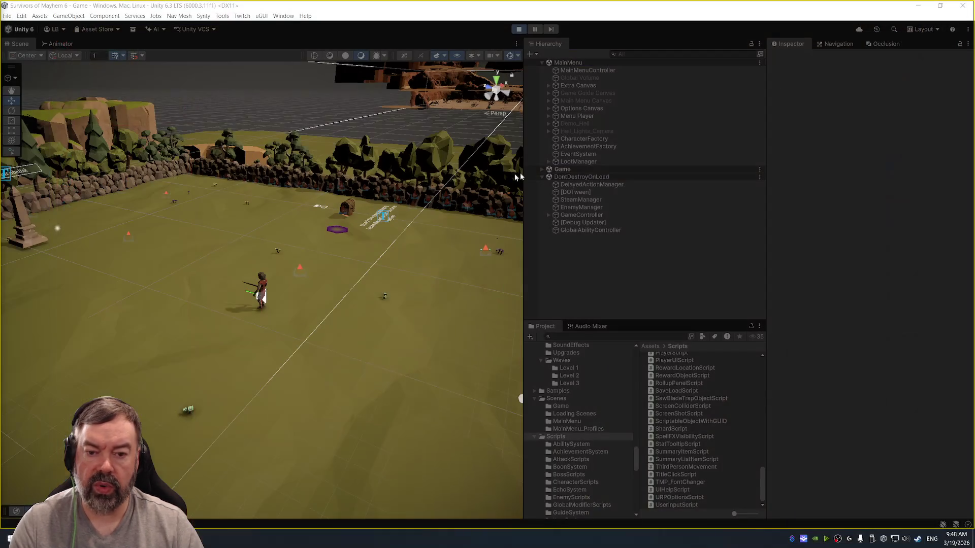
click(542, 170)
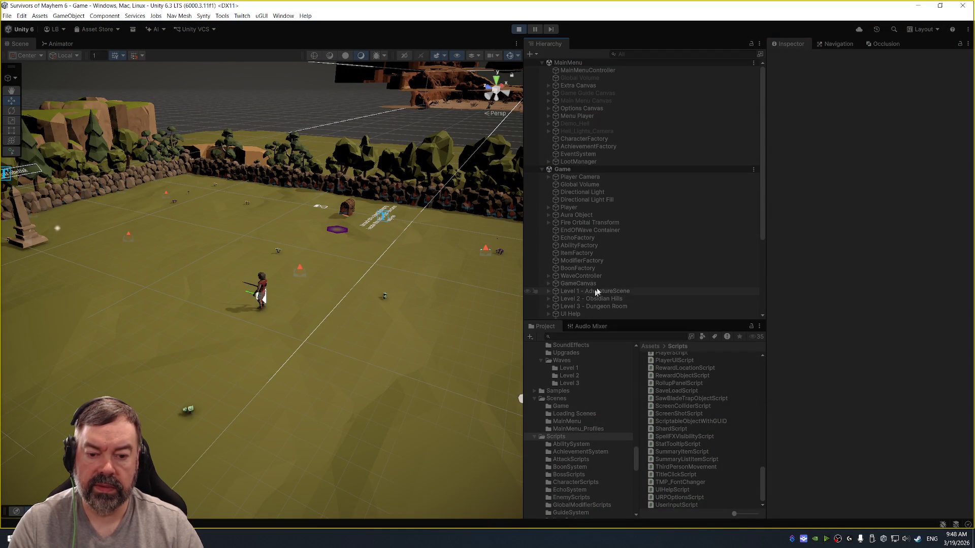
click(587, 314)
key(f)
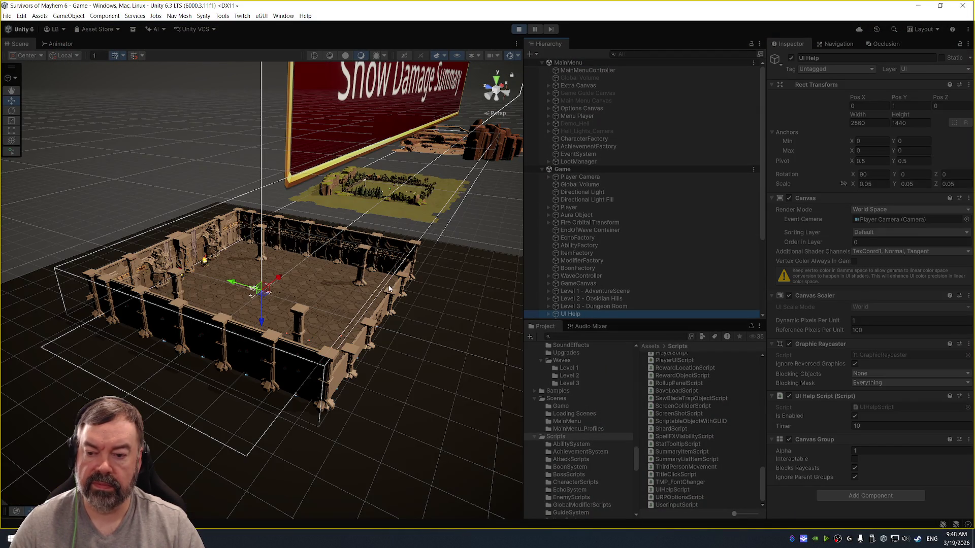
scroll(386, 288, up, 3)
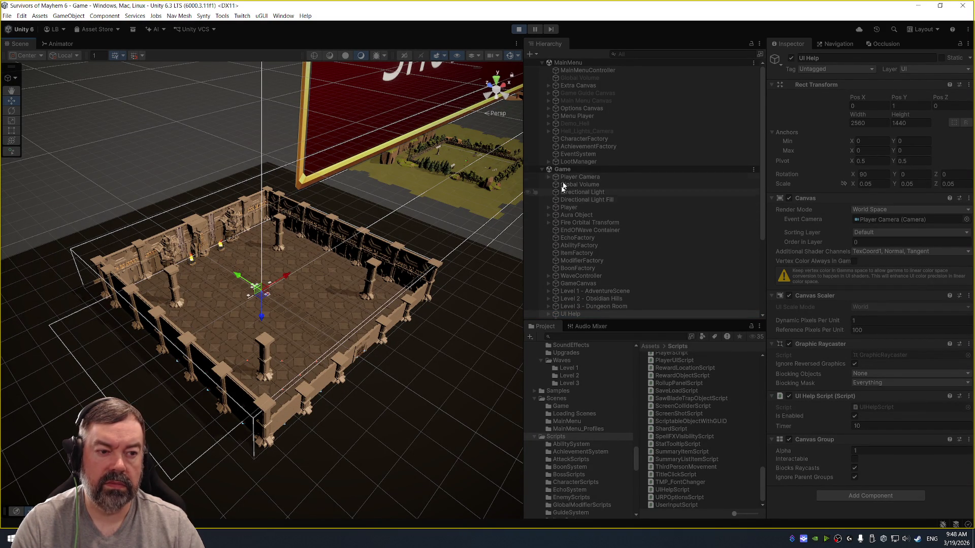
click(519, 29)
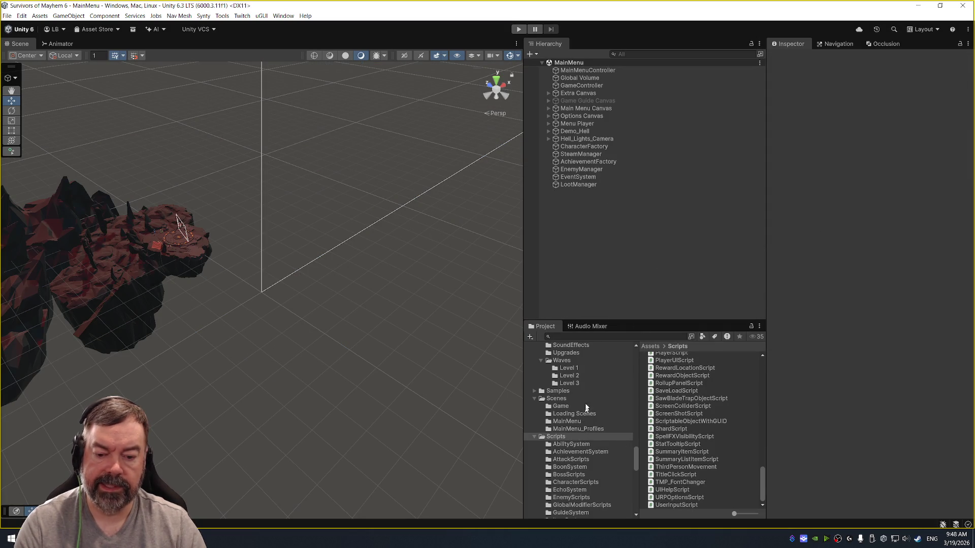
Step: Open the Scenes/Game scene, frame UI Help and save the scene
click(583, 398)
double_click(661, 394)
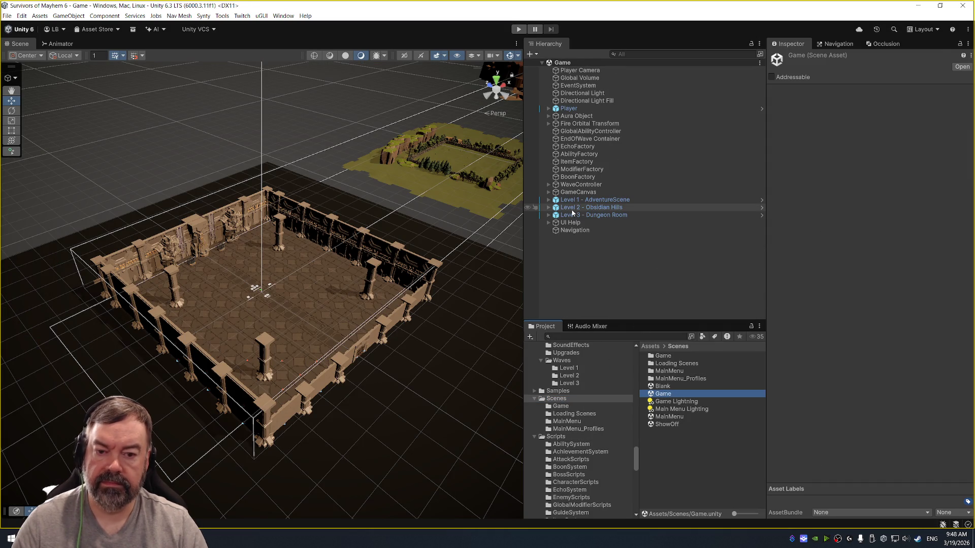
double_click(571, 222)
scroll(465, 181, down, 5)
mouse_move(465, 181)
mouse_down()
mouse_move(201, 326)
mouse_move(272, 279)
mouse_move(274, 286)
mouse_up()
key(ctrl+s)
key(f)
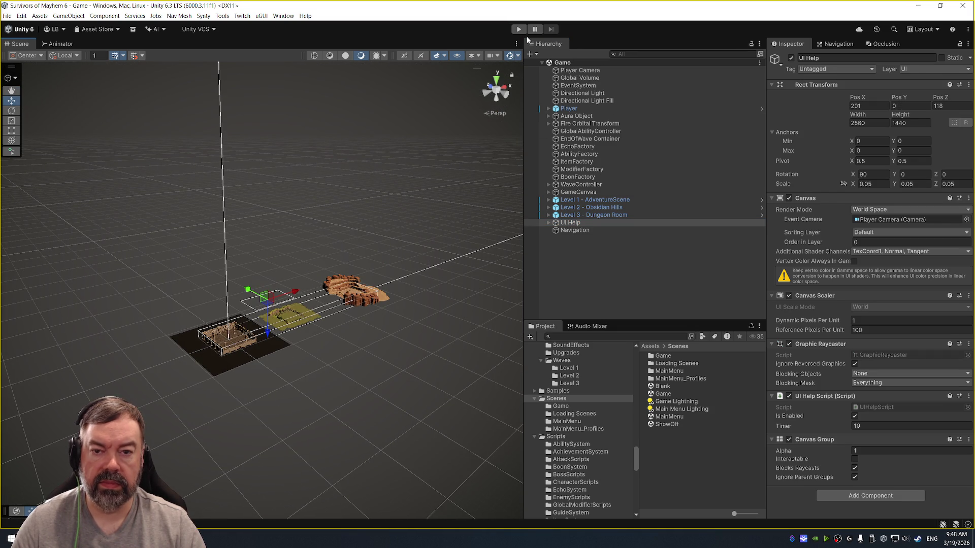
Step: Open the MainMenu scene and start Play mode
click(671, 411)
click(677, 418)
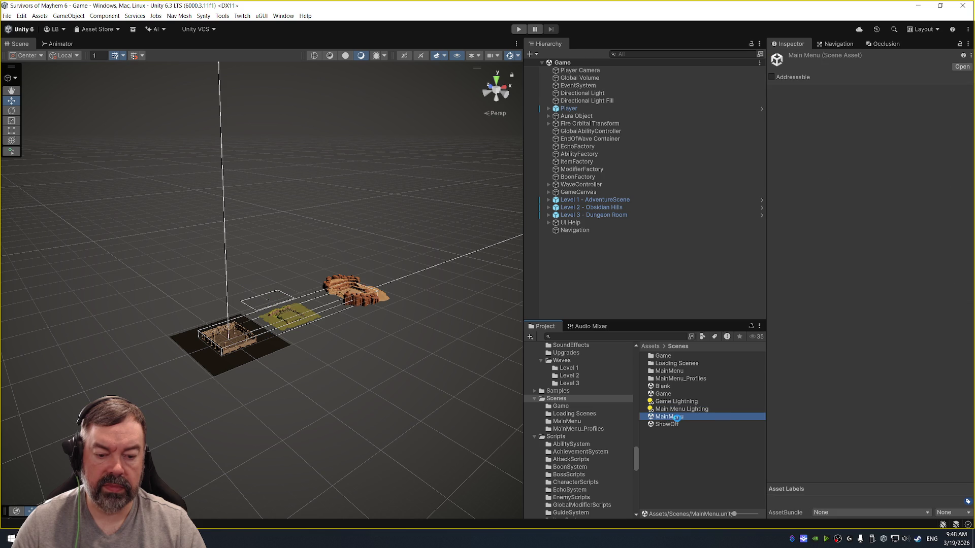
key(ctrl+p)
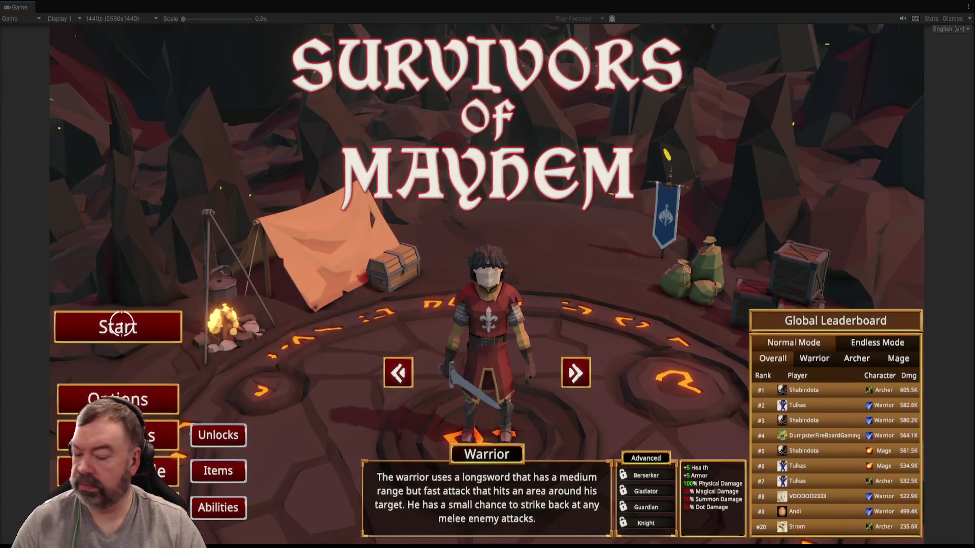
Step: Start the Eldritch Grove level from the main menu and close the tutorial overlay
click(120, 325)
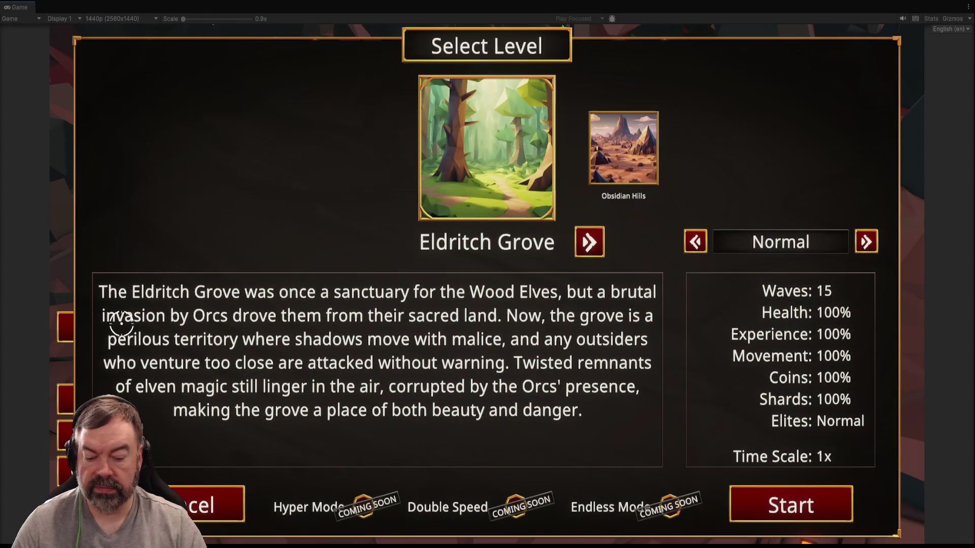
click(768, 508)
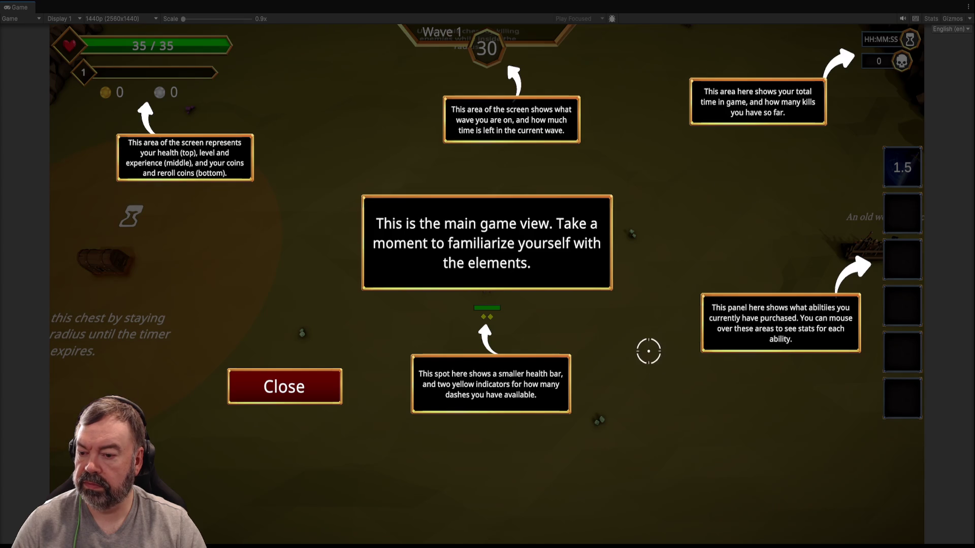
click(289, 374)
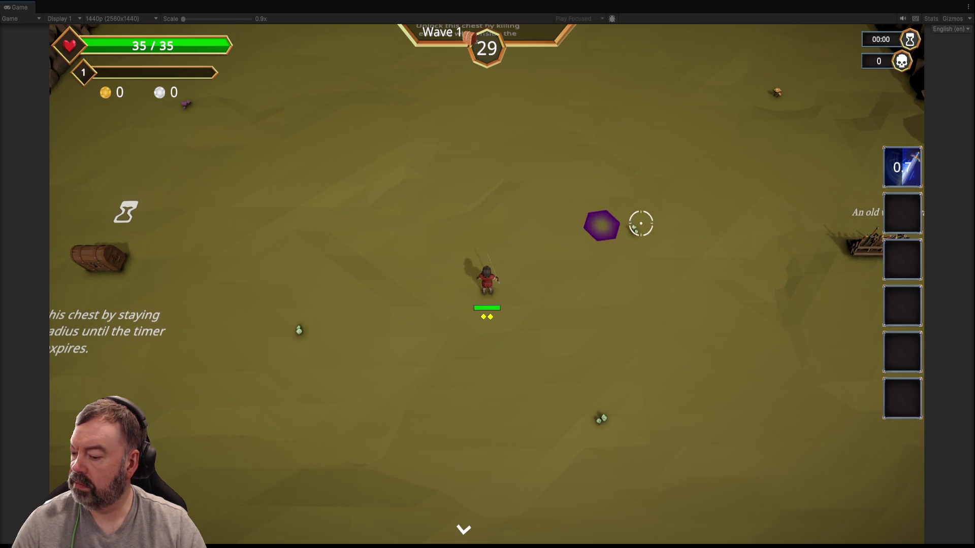
Step: Exit the maximized Game view, frame the UI Help object, then stop Play
key(ctrl+p)
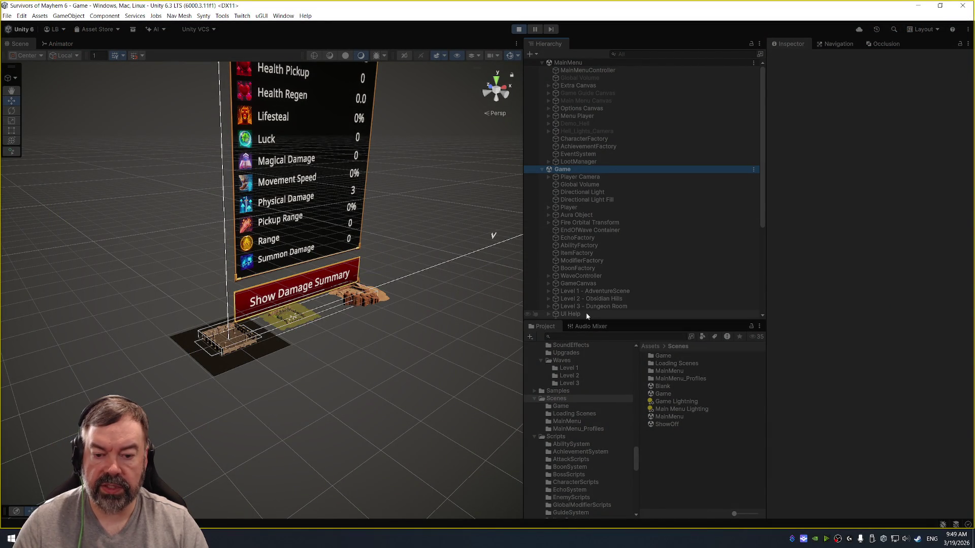
click(586, 313)
key(f)
scroll(337, 256, up, 8)
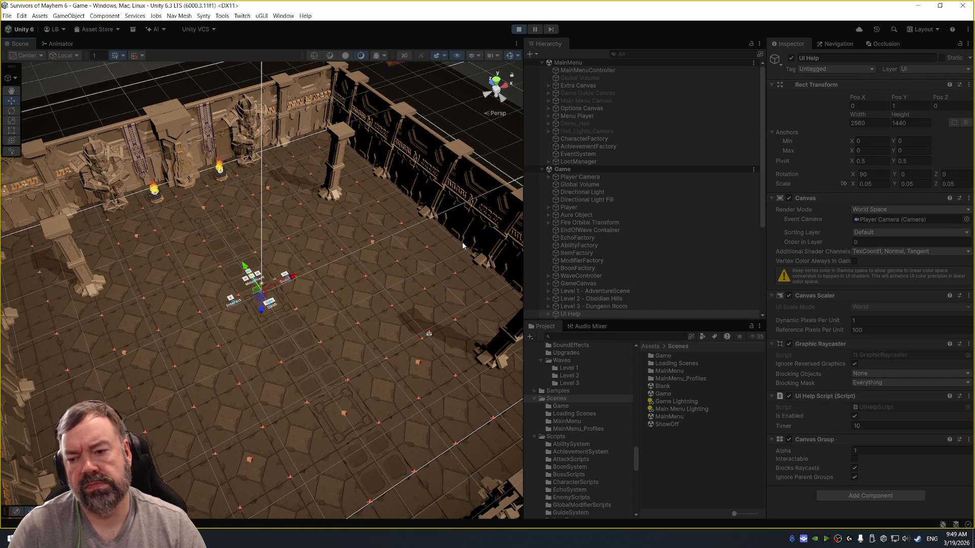
click(519, 30)
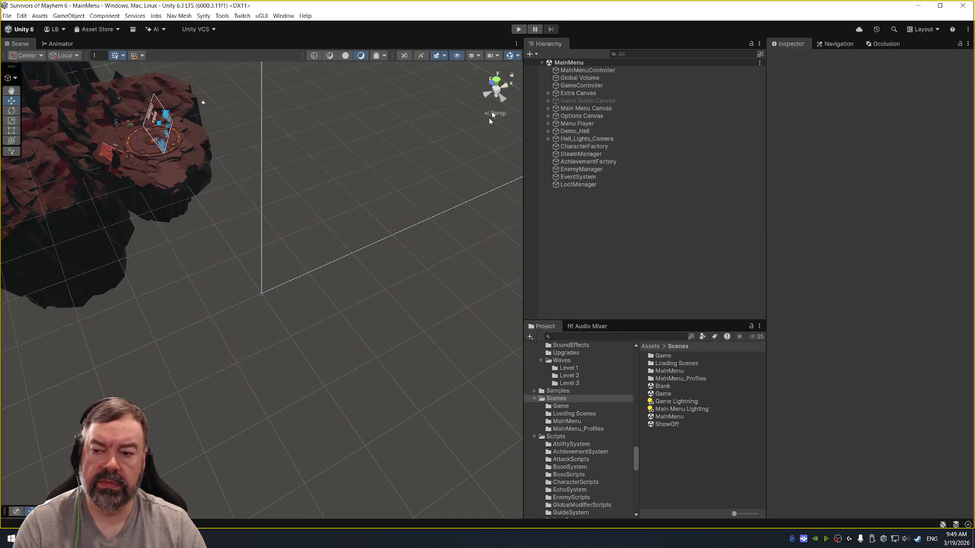
Step: Open the Game scene and frame the UI Help canvas in the Scene view
click(670, 394)
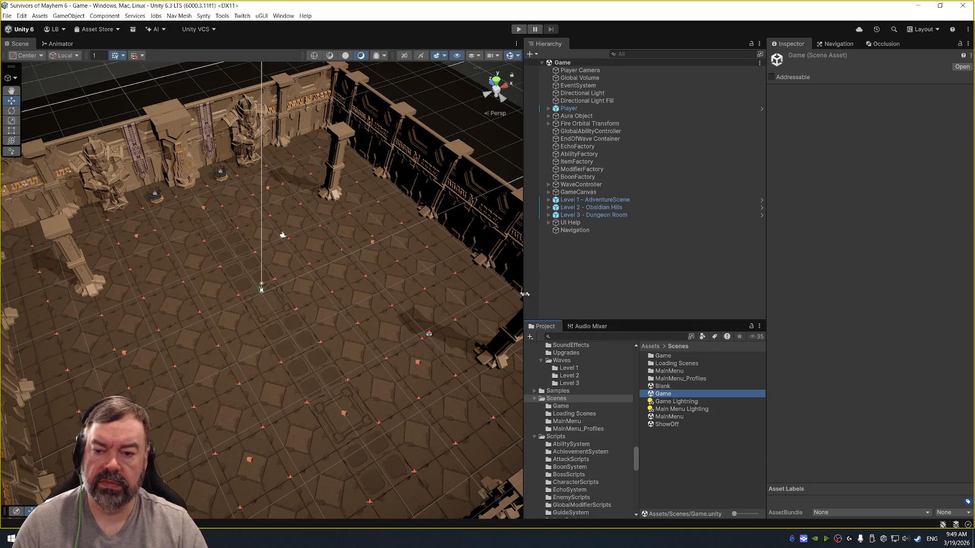
click(602, 224)
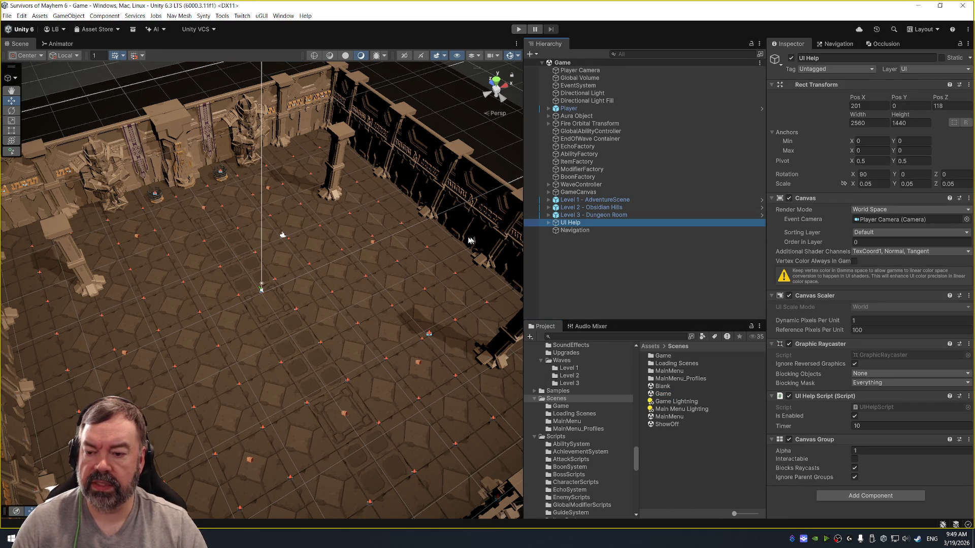
key(f)
drag(438, 294, 449, 248)
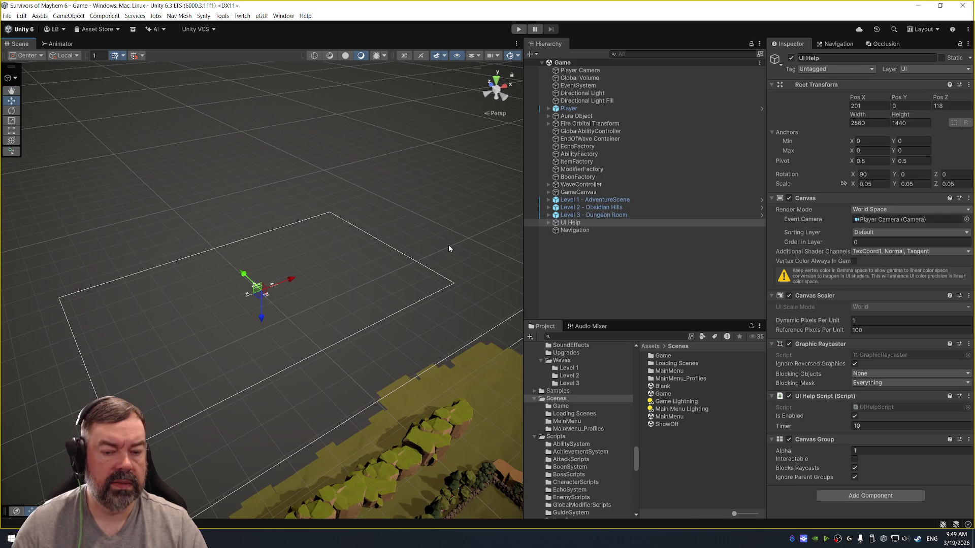
Step: Expand Level 1 - AdventureScene and frame its Level 1 Spawn Location
click(622, 186)
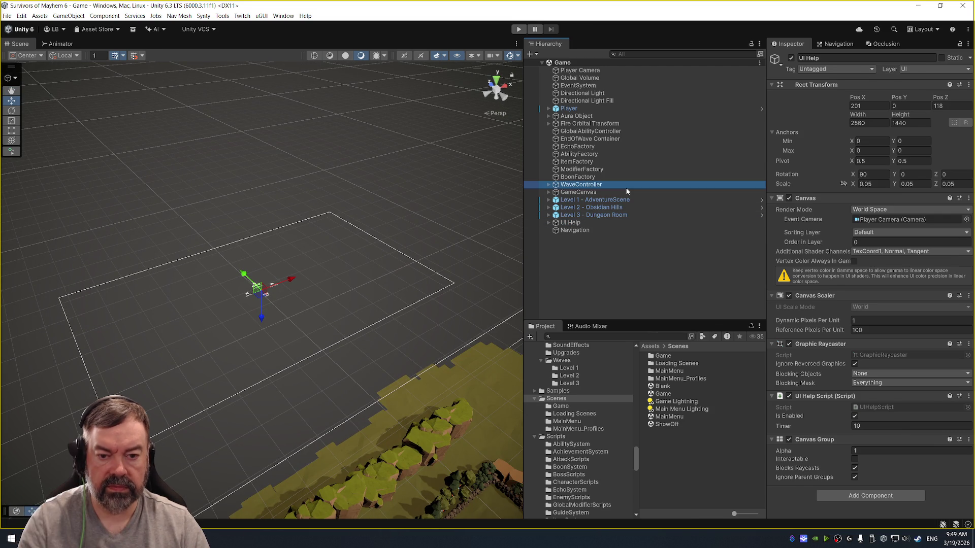
click(626, 200)
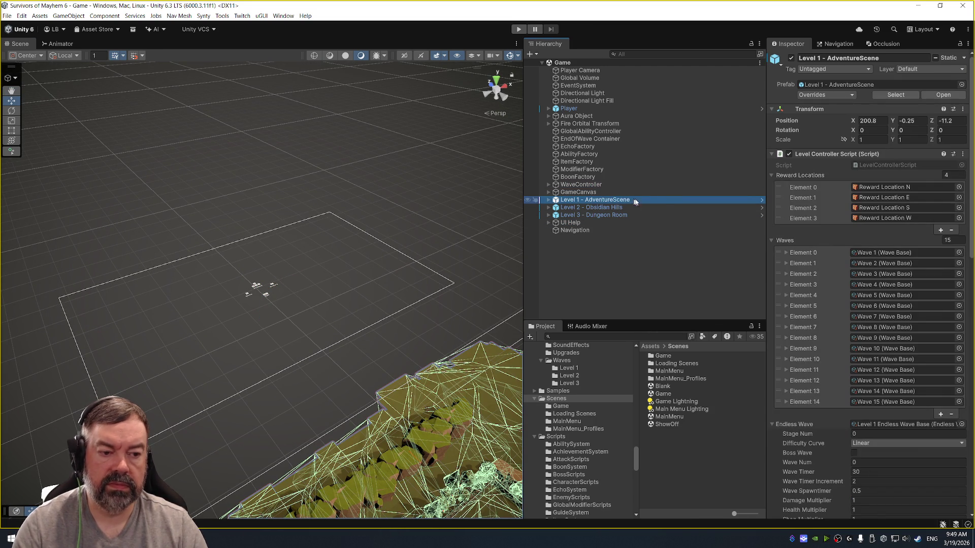
key(Right)
scroll(627, 201, down, 5)
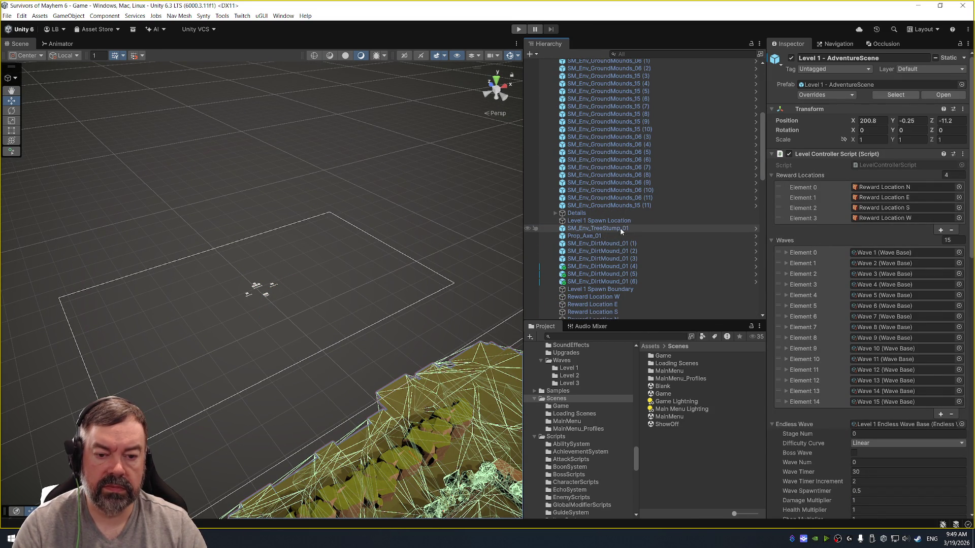
click(605, 221)
key(f)
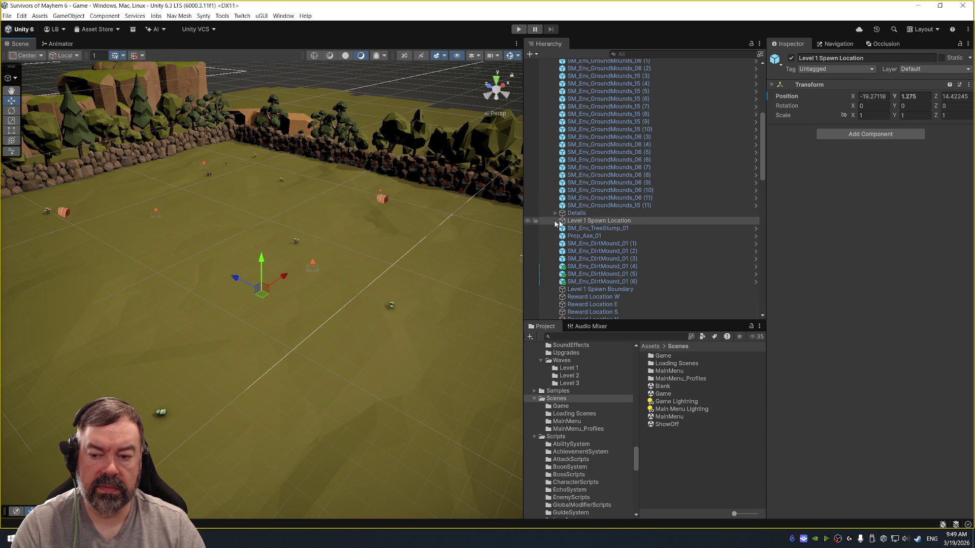
key(alt+Tab)
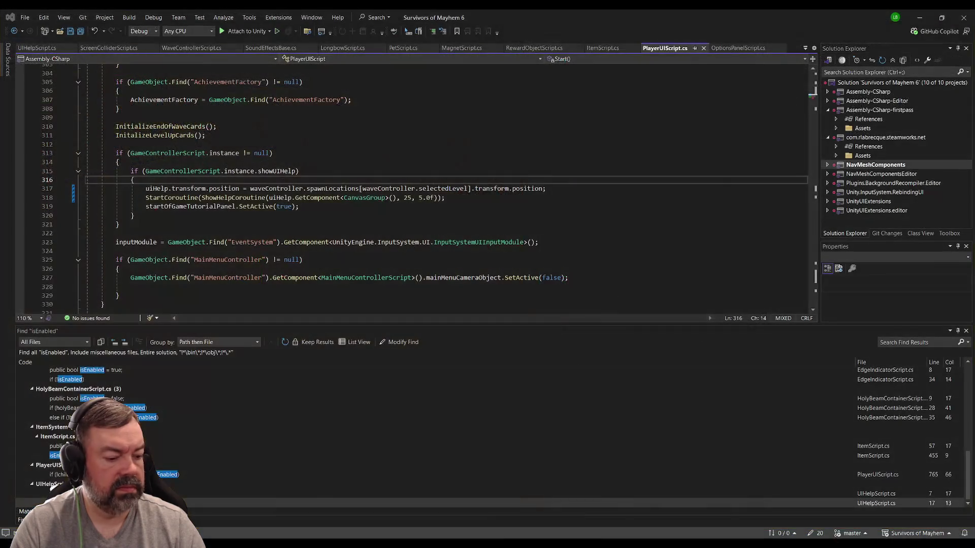
Step: Change selectedLevel's default value in WaveControllerScript.cs to -1 and save
click(491, 211)
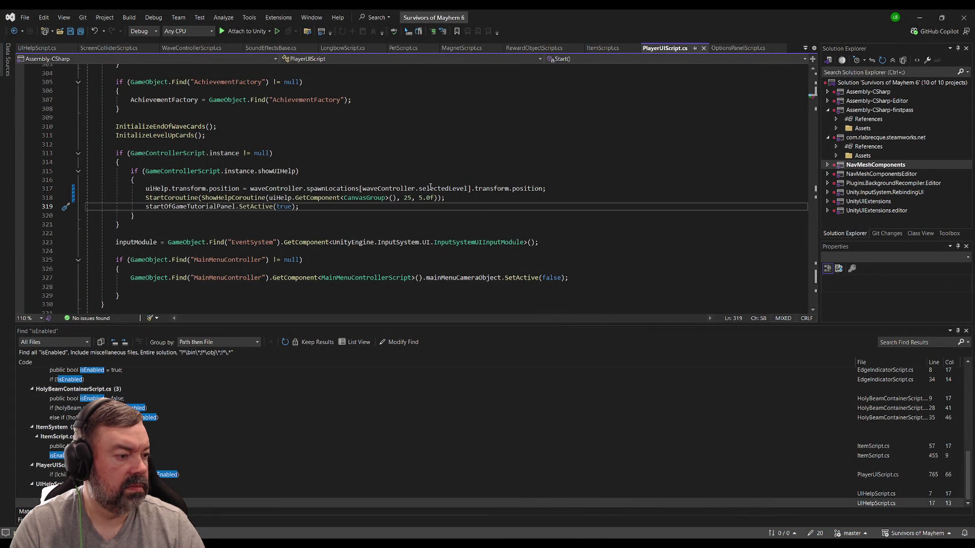
click(431, 188)
key(F12)
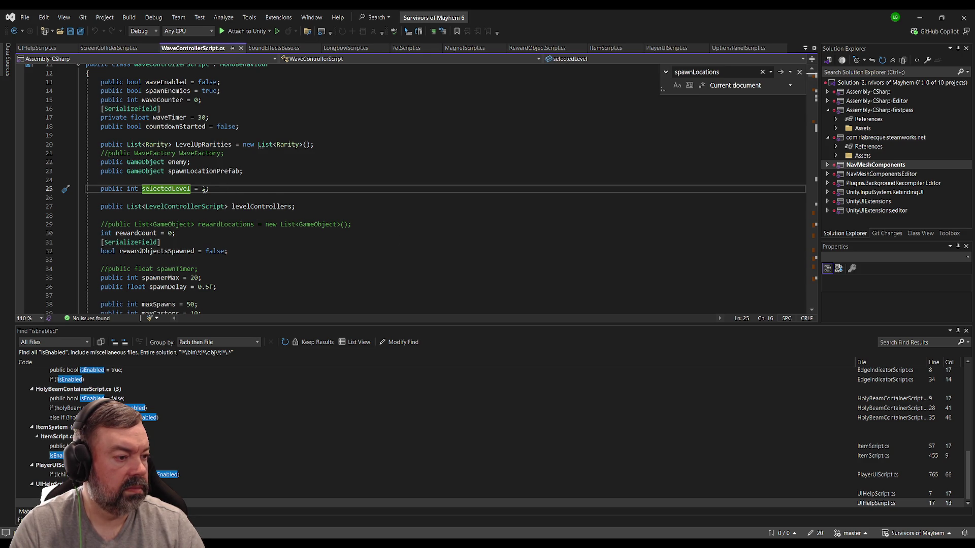
double_click(205, 189)
text(-1)
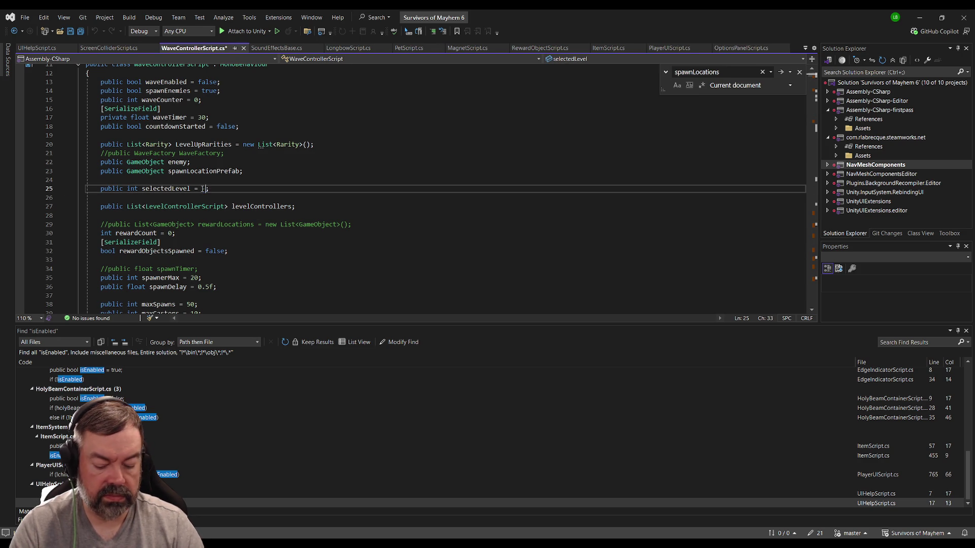
key(Up)
key(ctrl+s)
Step: Replace waveController.selectedLevel on line 317 with GameControllerScript.instance.selectedLevel, then play in Unity
double_click(160, 188)
key(ctrl+f)
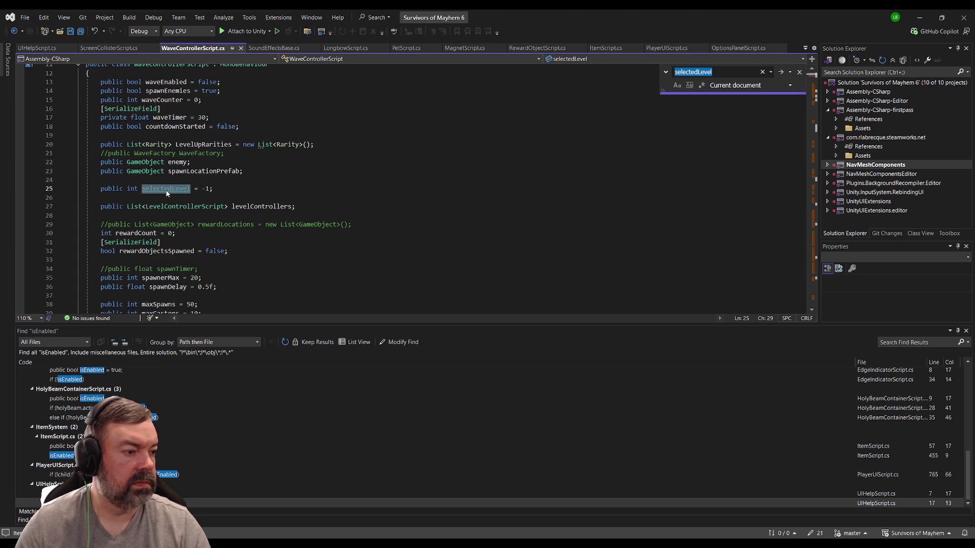
key(Return)
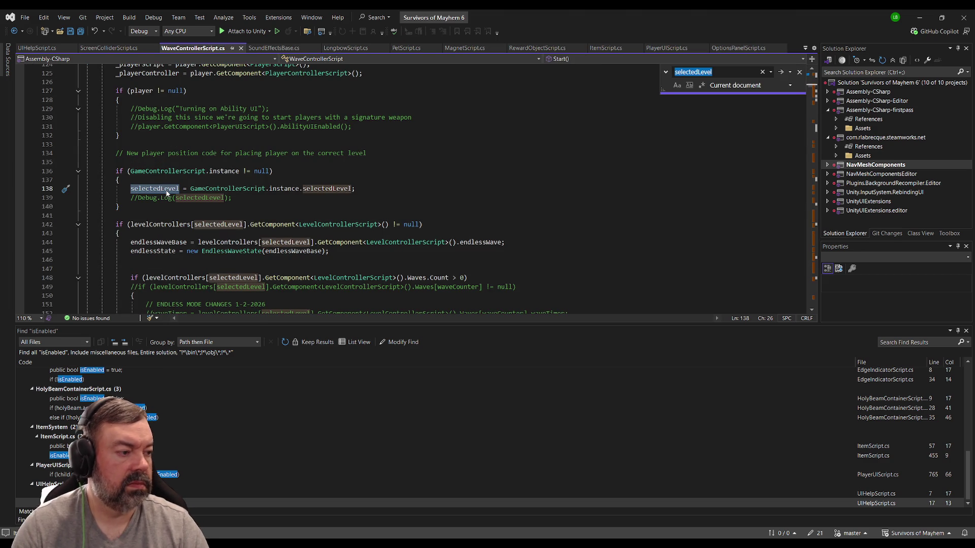
click(221, 188)
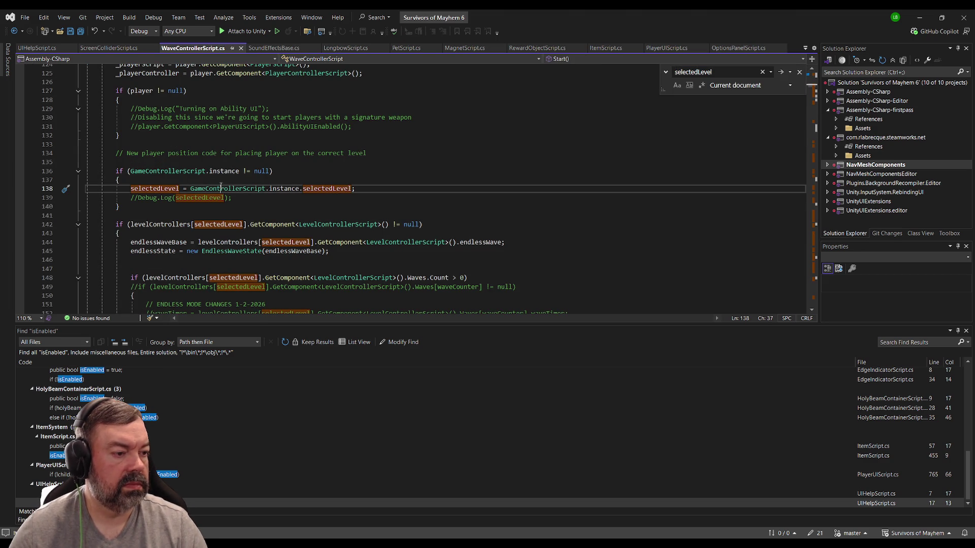
drag(192, 189, 354, 188)
key(ctrl+c)
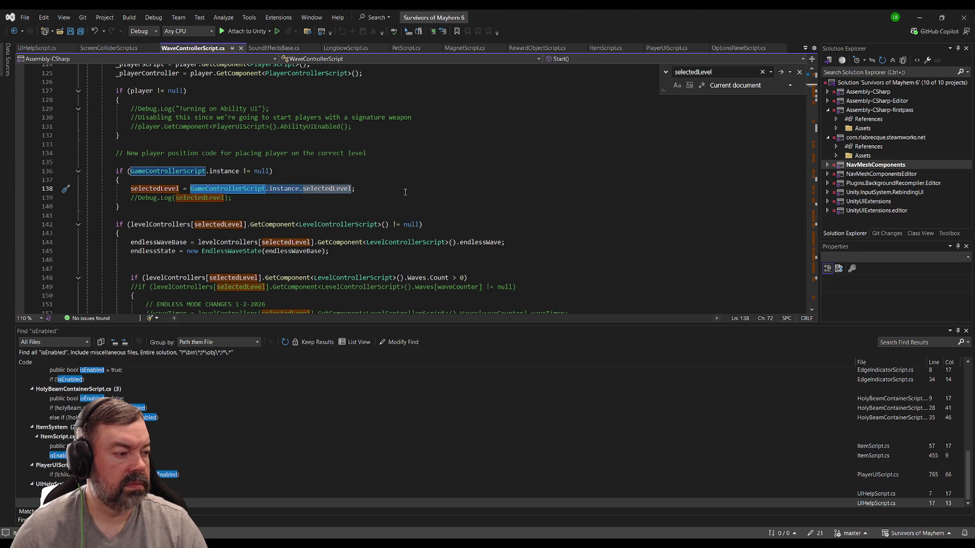
key(F12)
key(ctrl+minus)
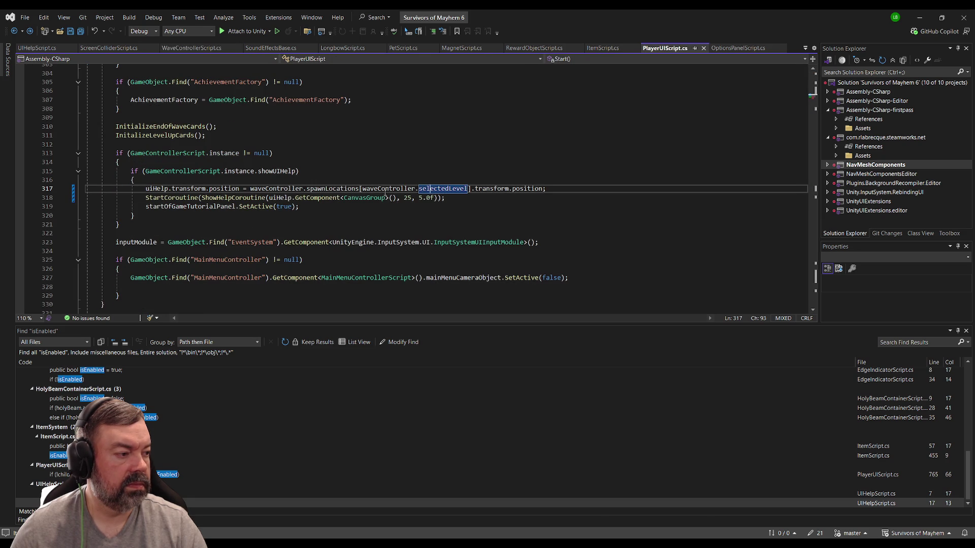
drag(364, 189, 468, 188)
key(ctrl+v)
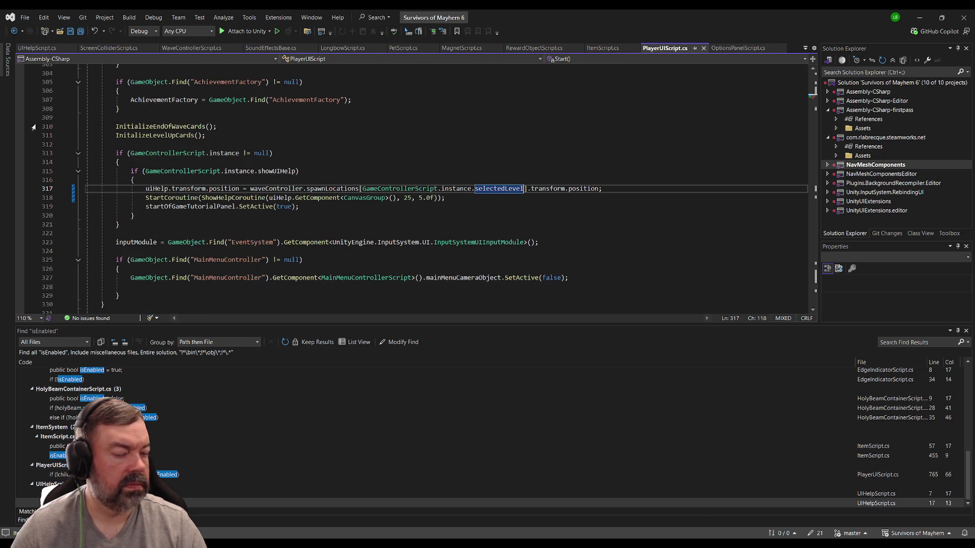
key(alt+Tab)
key(ctrl+p)
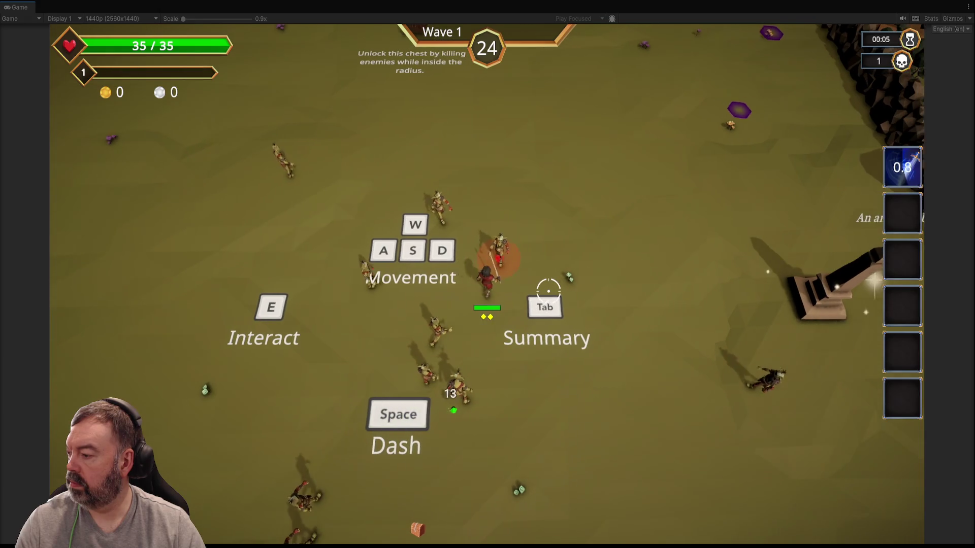
Step: During play, try UI Help's Pos Y at 0.5, 0.25 and finally 0.1, then stop Play
key(alt+Tab)
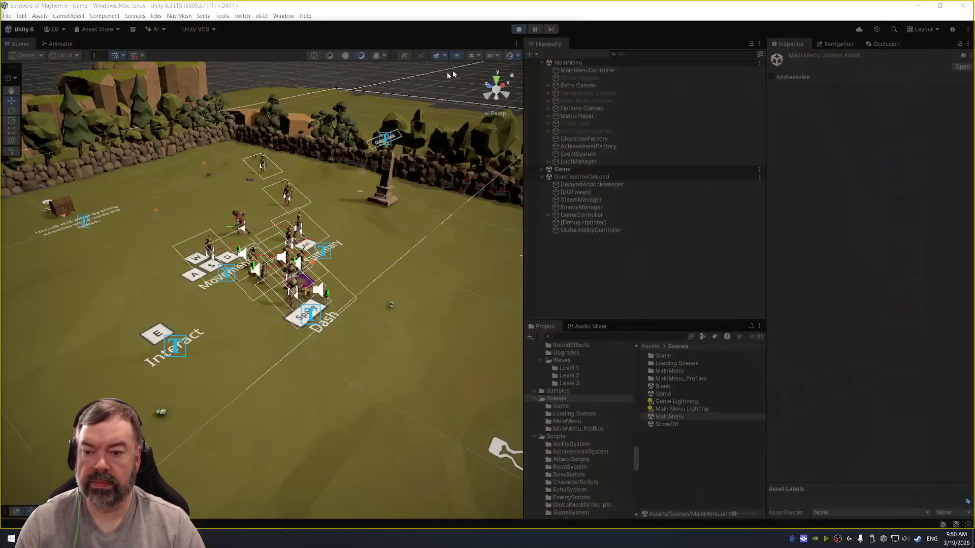
drag(356, 285, 386, 267)
double_click(590, 169)
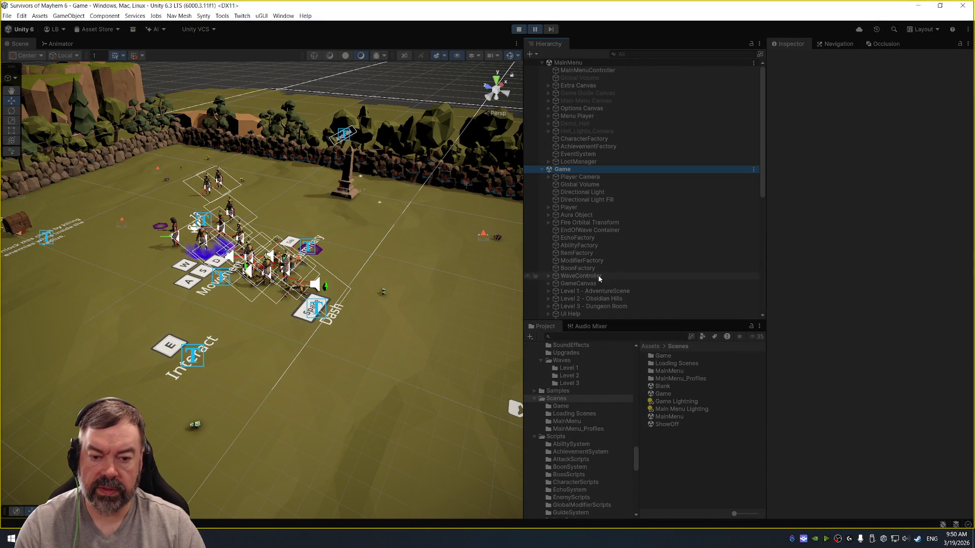
scroll(595, 298, down, 3)
click(620, 255)
click(919, 106)
text(.5)
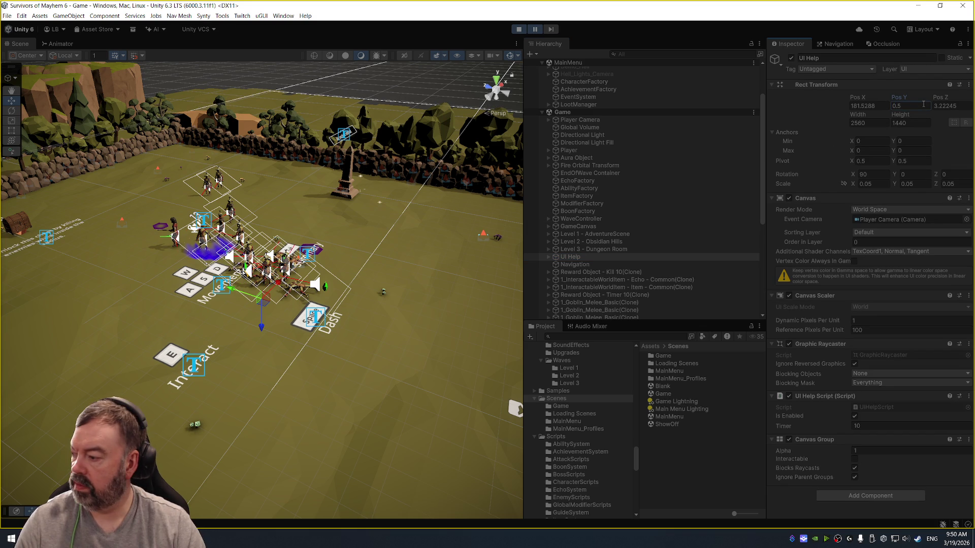
text(.25)
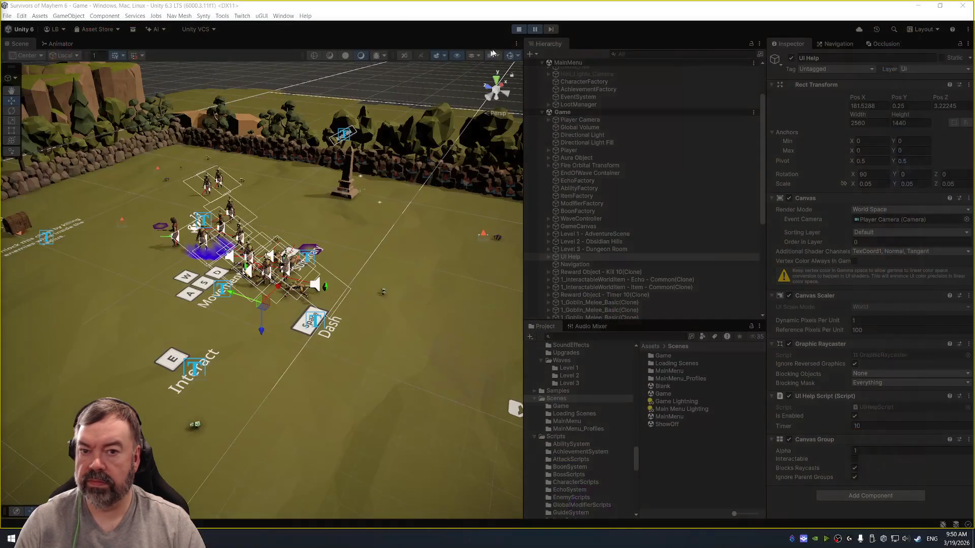
text(s)
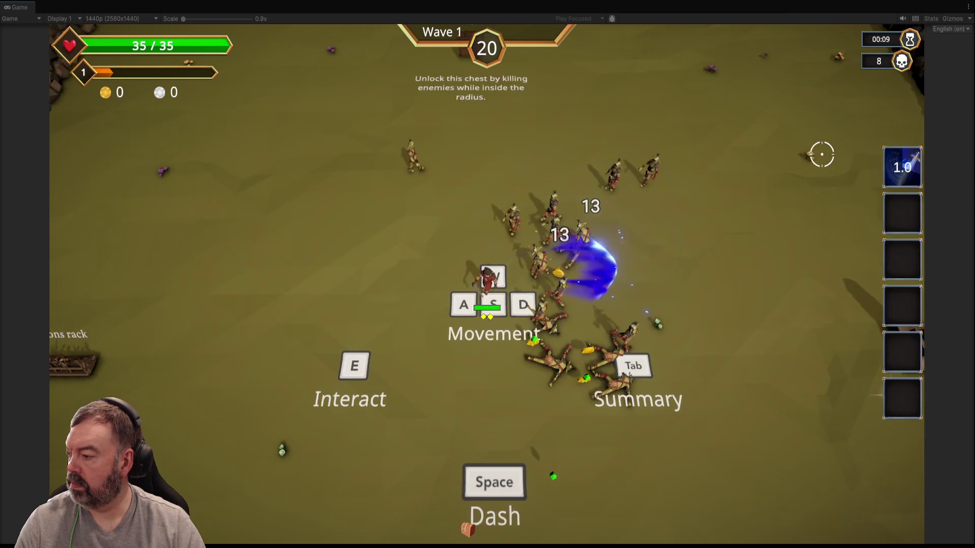
key(Tab)
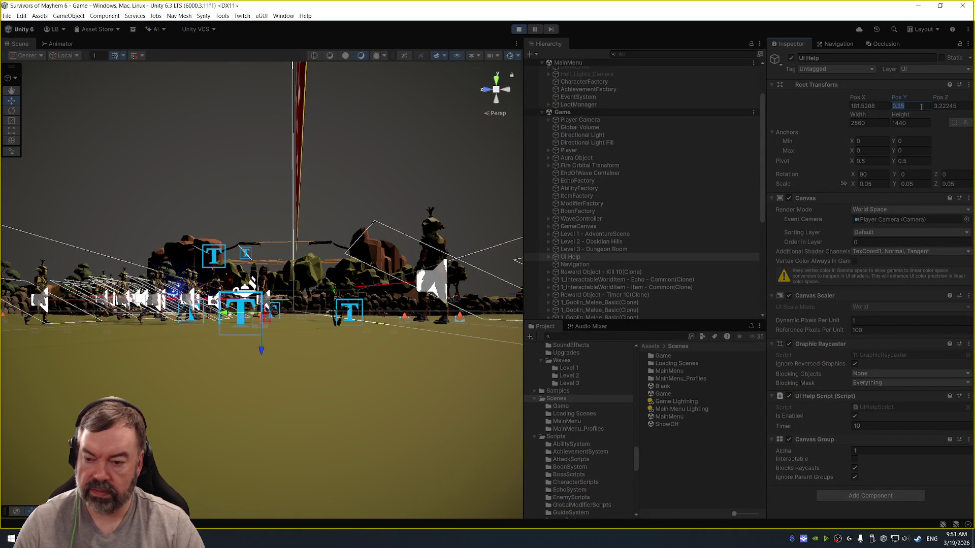
text(0)
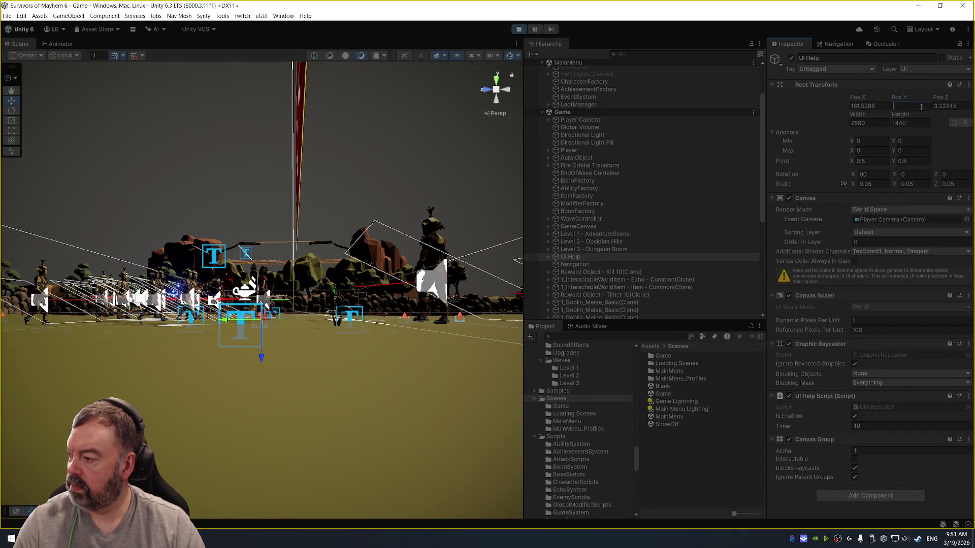
text(.1)
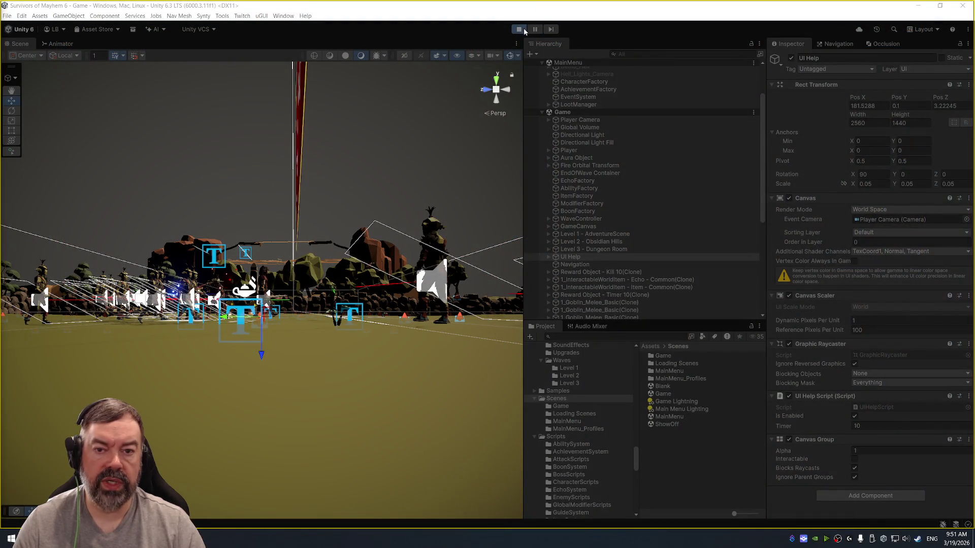
click(519, 29)
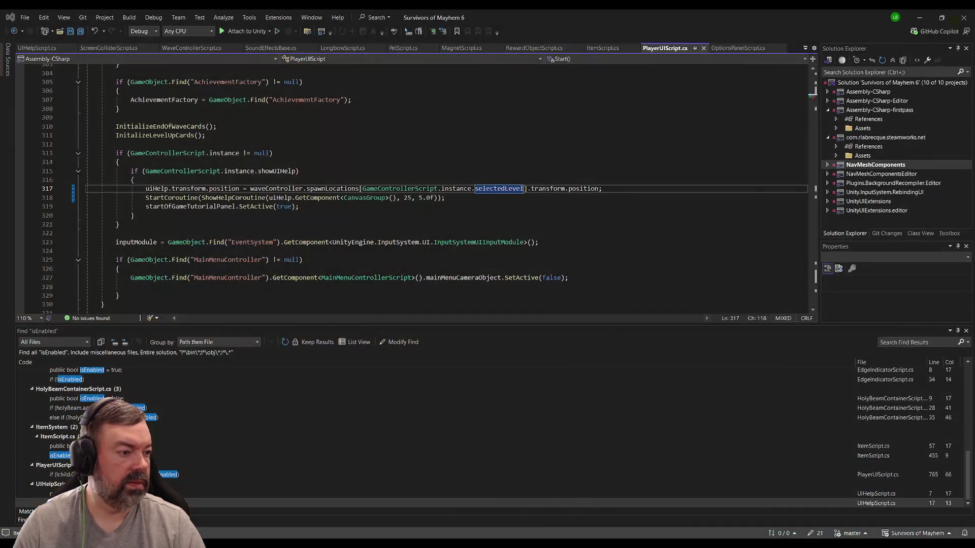
Step: Review the ShowHelpCoroutine definition and its fade-out loop
click(234, 198)
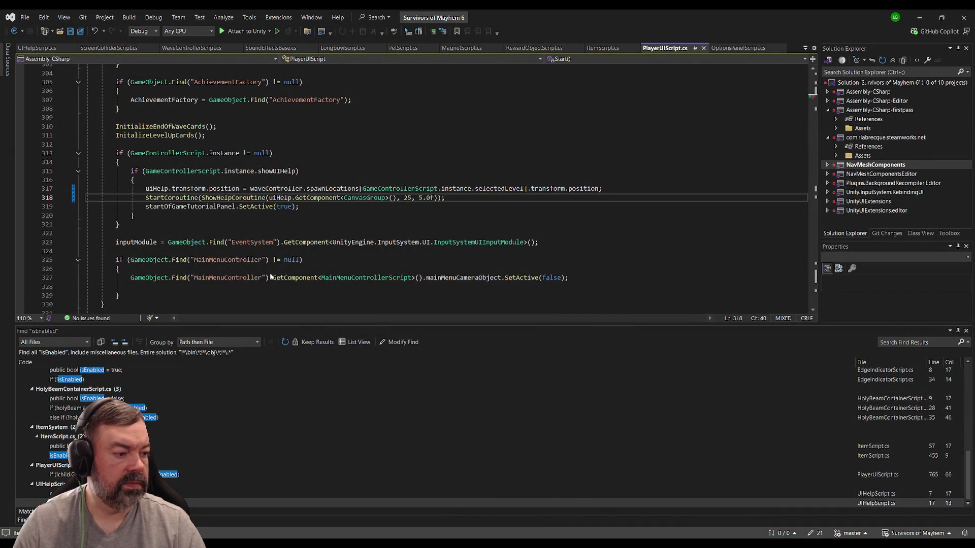
key(F12)
scroll(335, 235, down, 4)
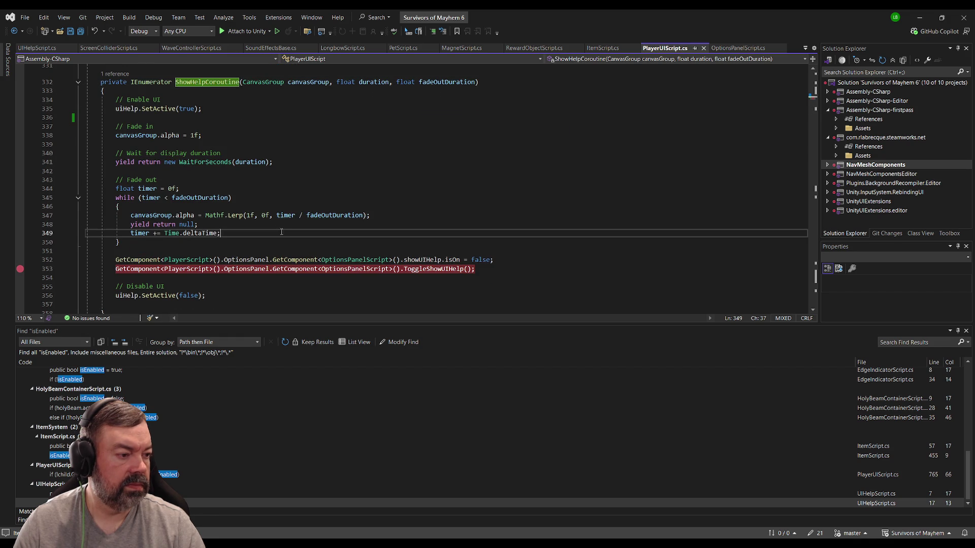
click(261, 233)
key(ctrl+minus)
key(ctrl+minus)
Step: Return to the help setup in Start and add a new line after line 317
click(436, 154)
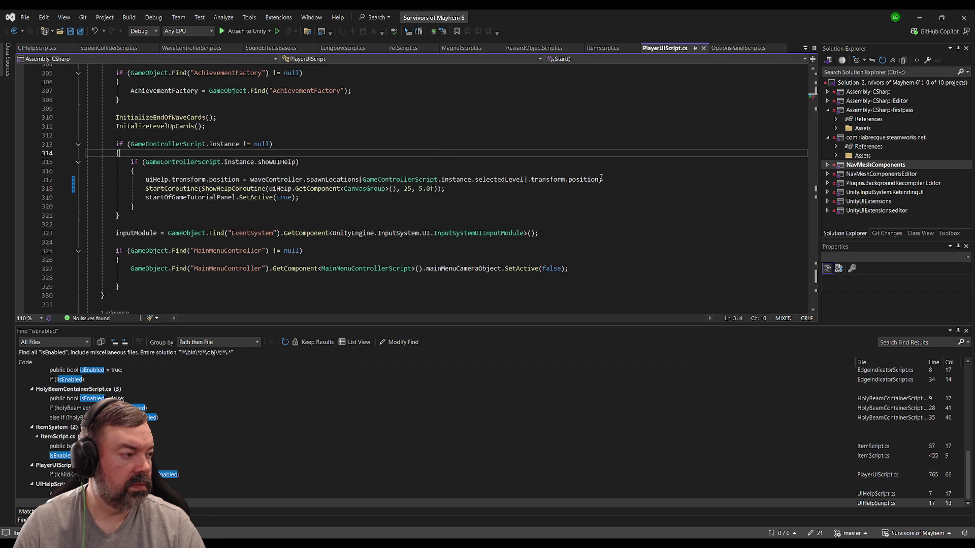
click(623, 180)
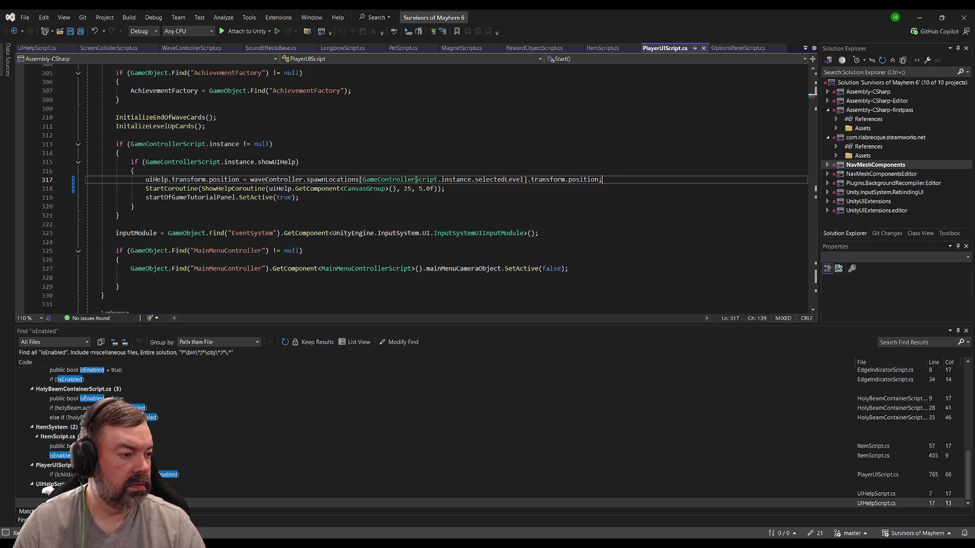
key(Return)
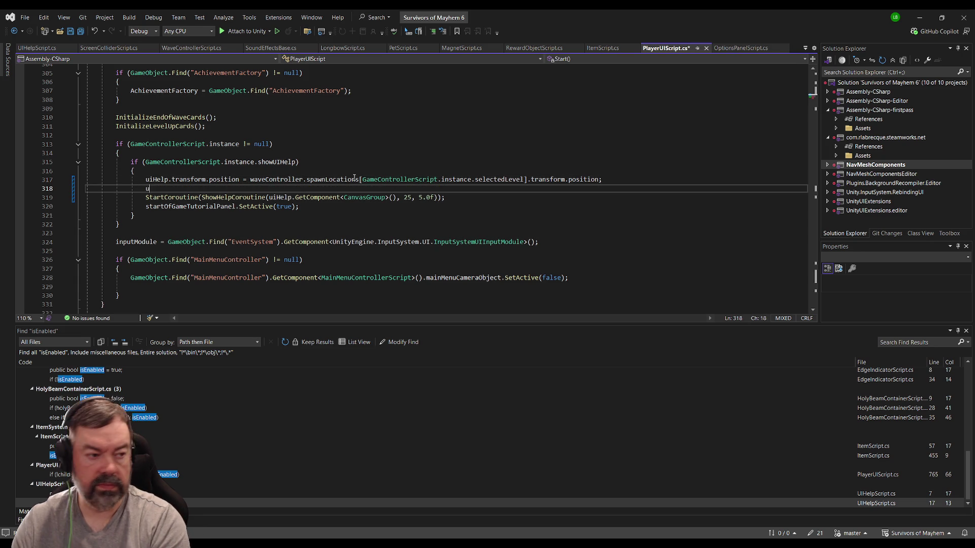
Step: Add a uiHelp position line with the height offset set to 0.1f
text(uiHelp.transform)
key(Tab)
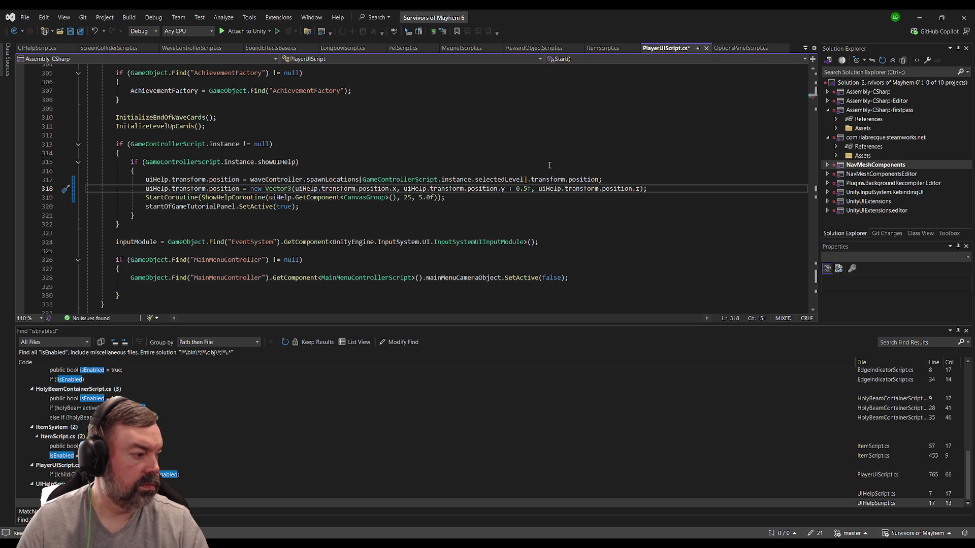
drag(513, 189, 411, 189)
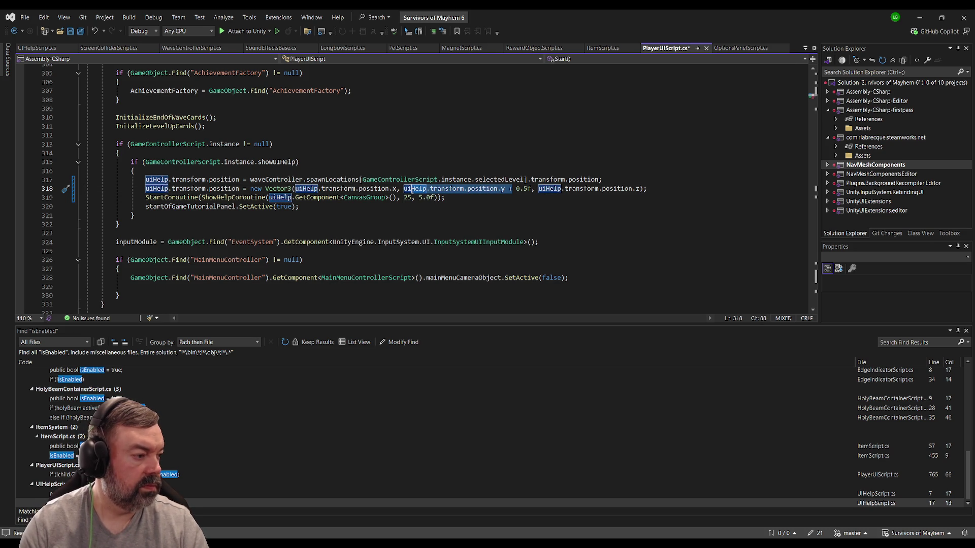
key(Delete)
key(BackSpace)
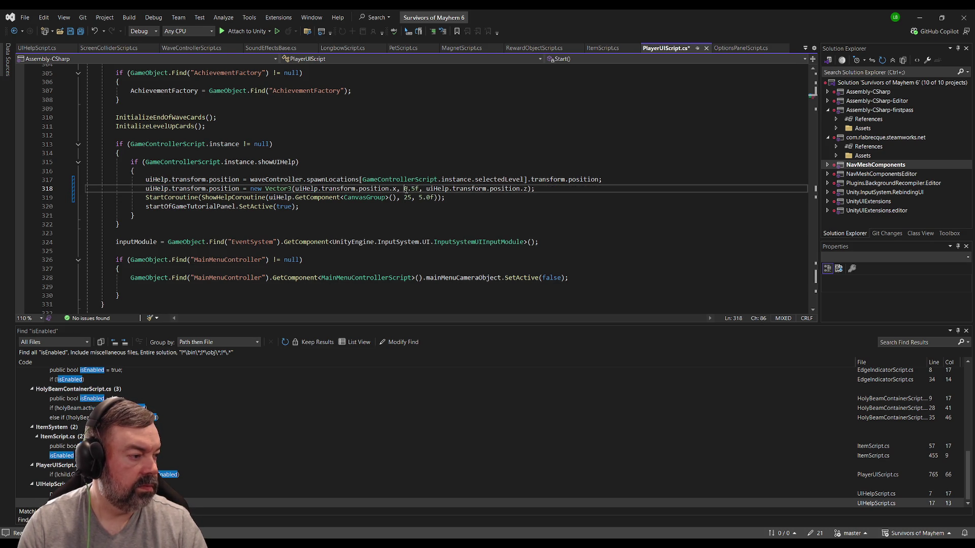
key(Delete)
text(1)
Step: Use the spawn location for the x and z components and delete the old positioning line
drag(602, 179, 253, 179)
key(ctrl+c)
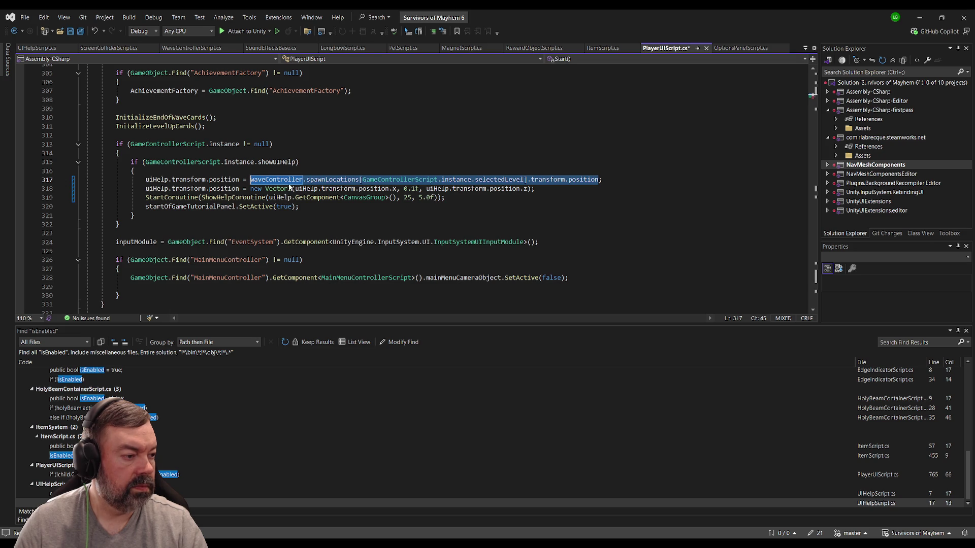
double_click(303, 189)
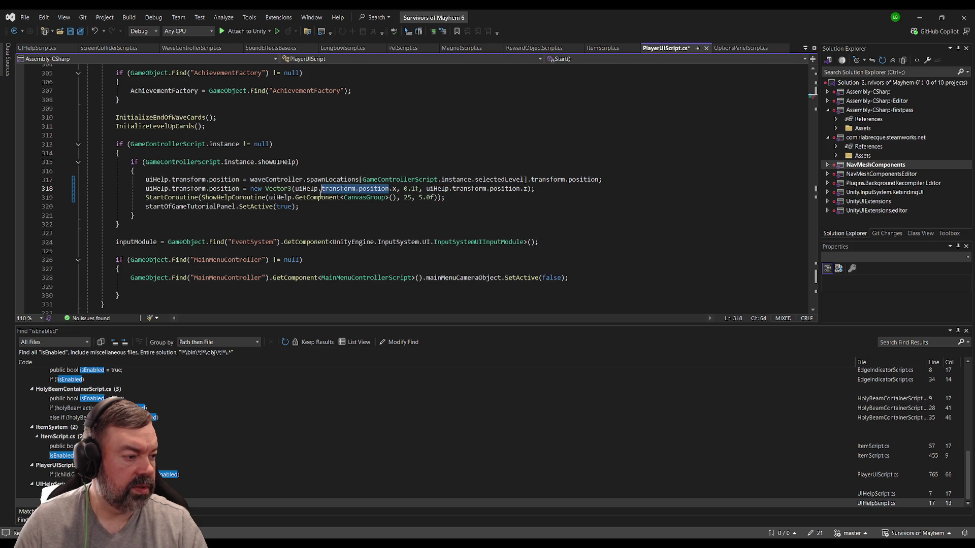
key(ctrl+v)
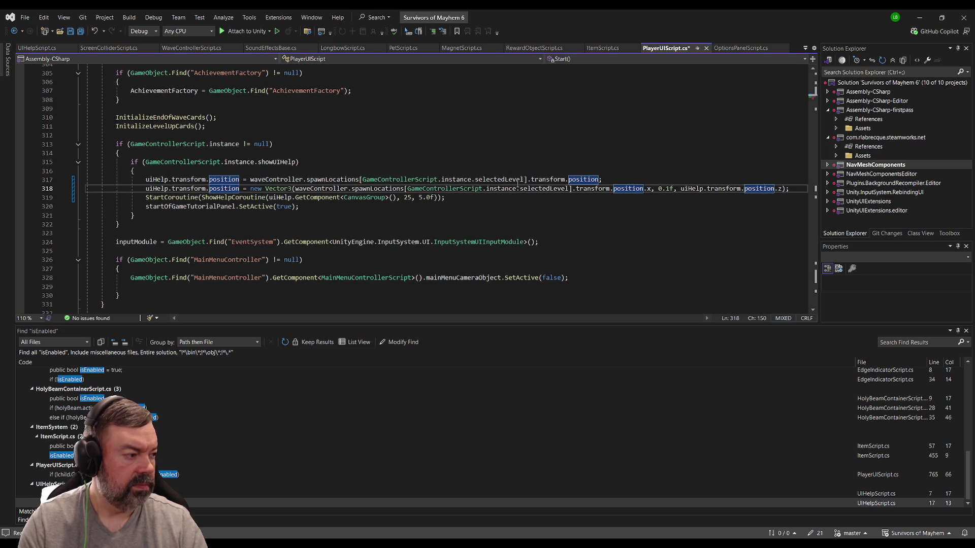
drag(602, 179, 73, 185)
key(Delete)
key(Delete)
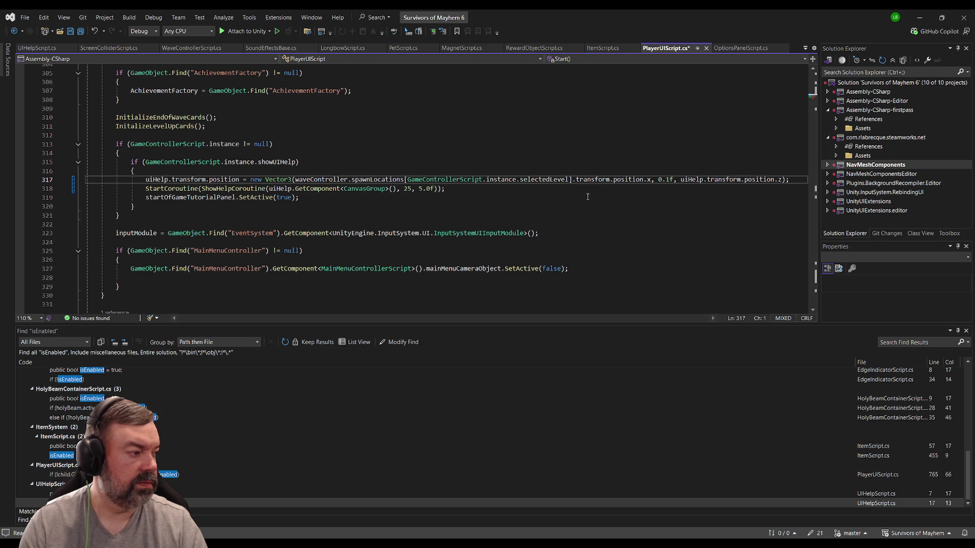
click(777, 180)
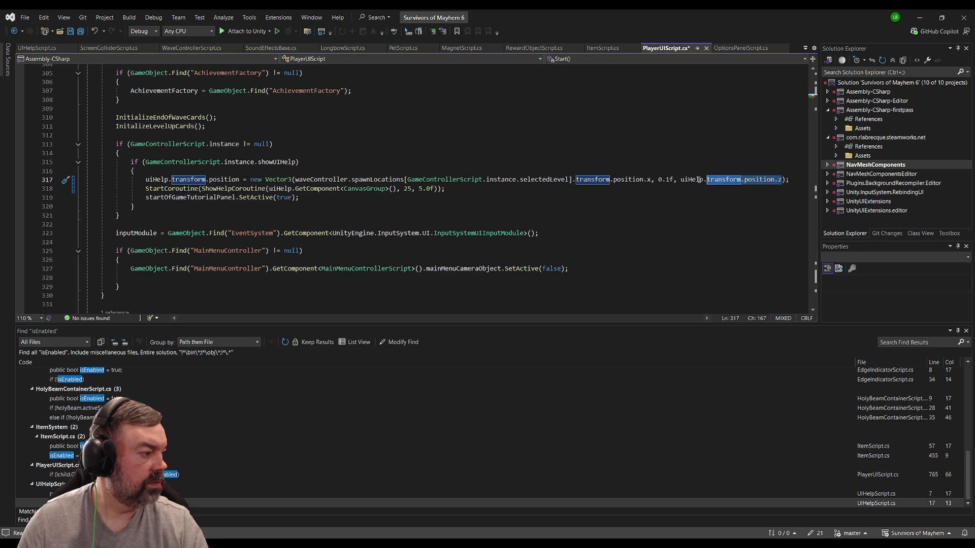
drag(774, 180, 681, 180)
key(ctrl+v)
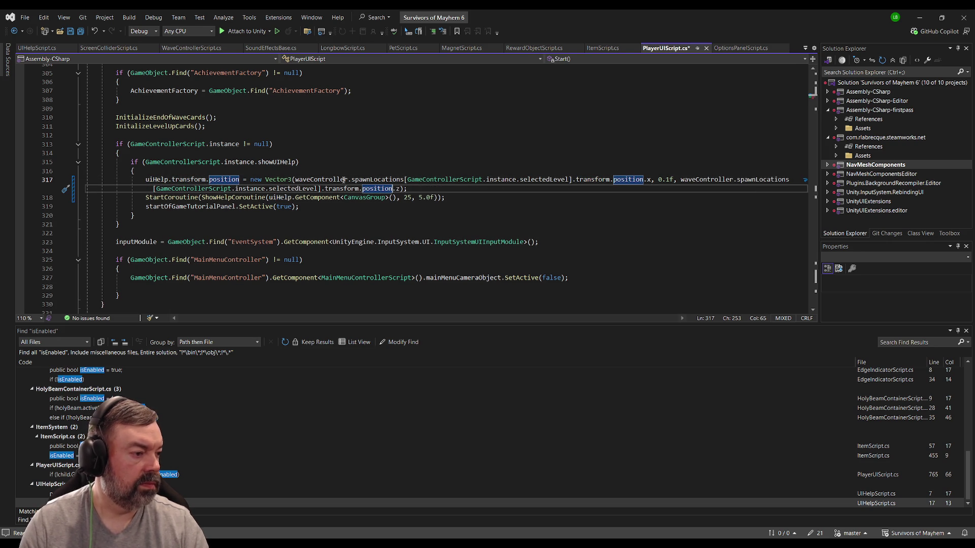
Step: Wrap the Vector3 assignment across lines 317–320, then start Play in Unity
click(251, 180)
key(Return)
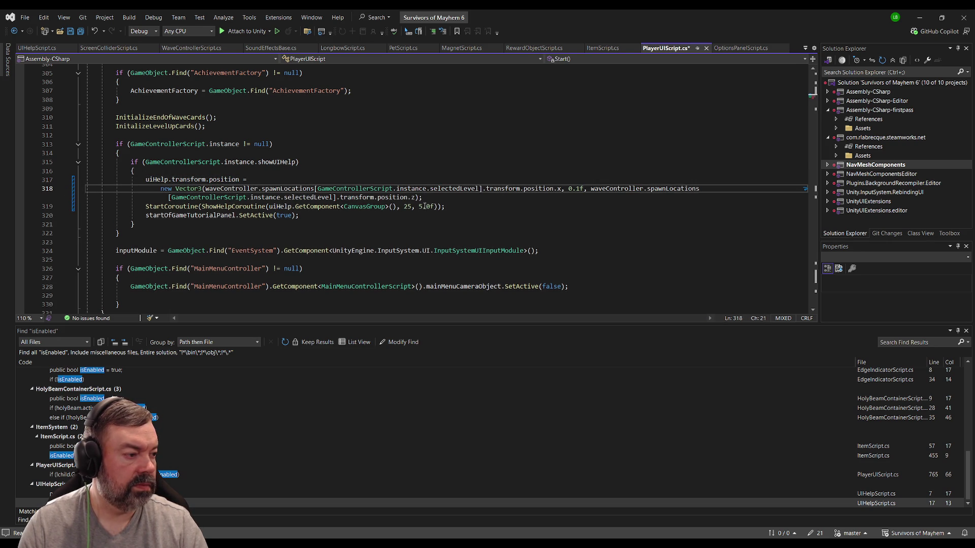
key(Return)
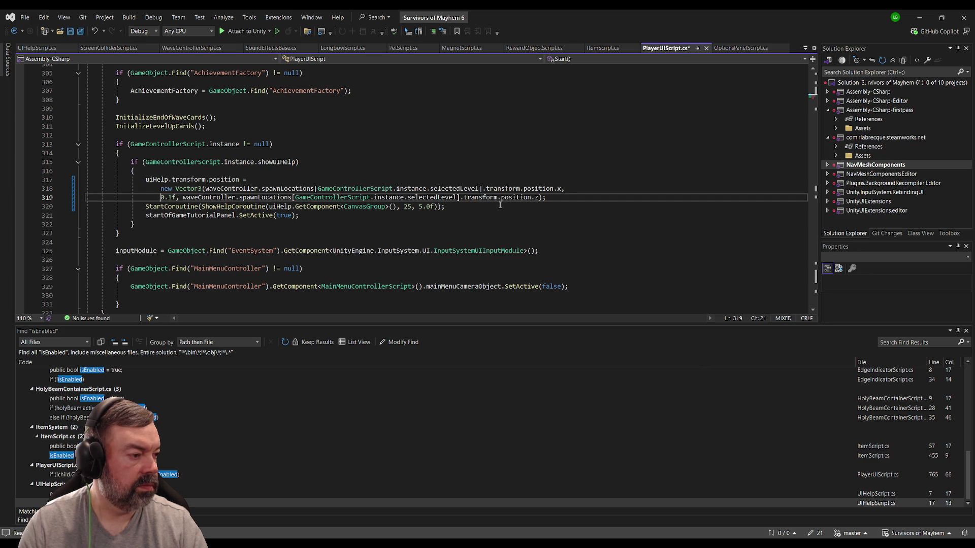
click(183, 197)
key(Return)
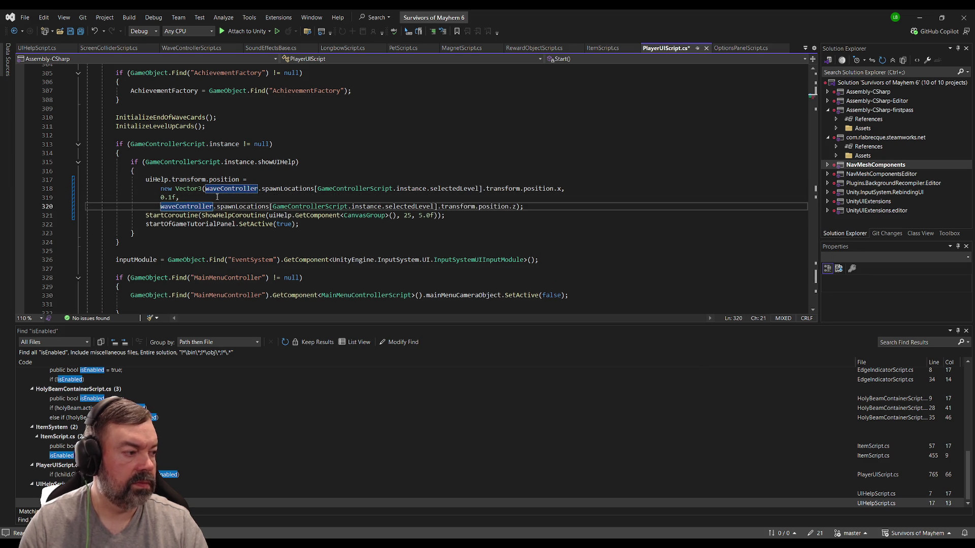
click(544, 207)
key(Return)
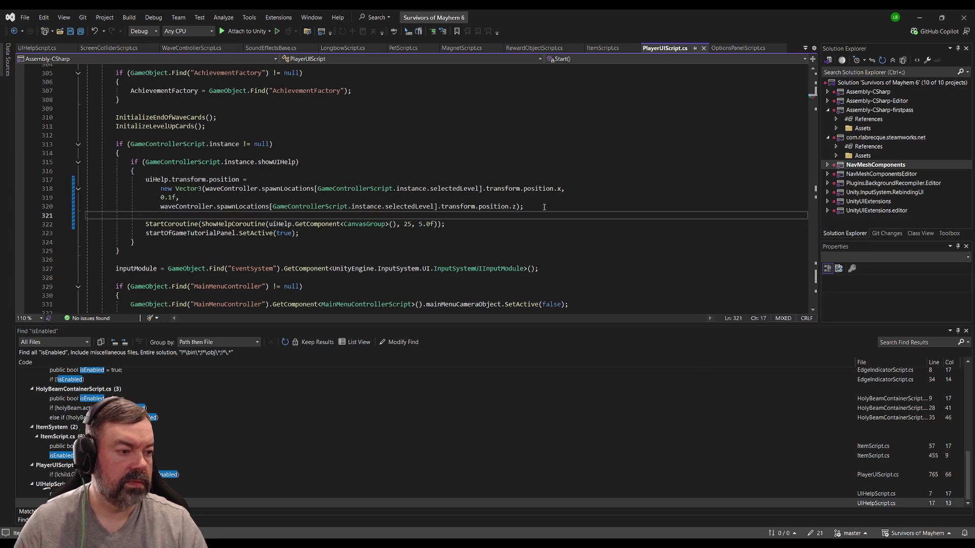
key(alt+Tab)
click(520, 30)
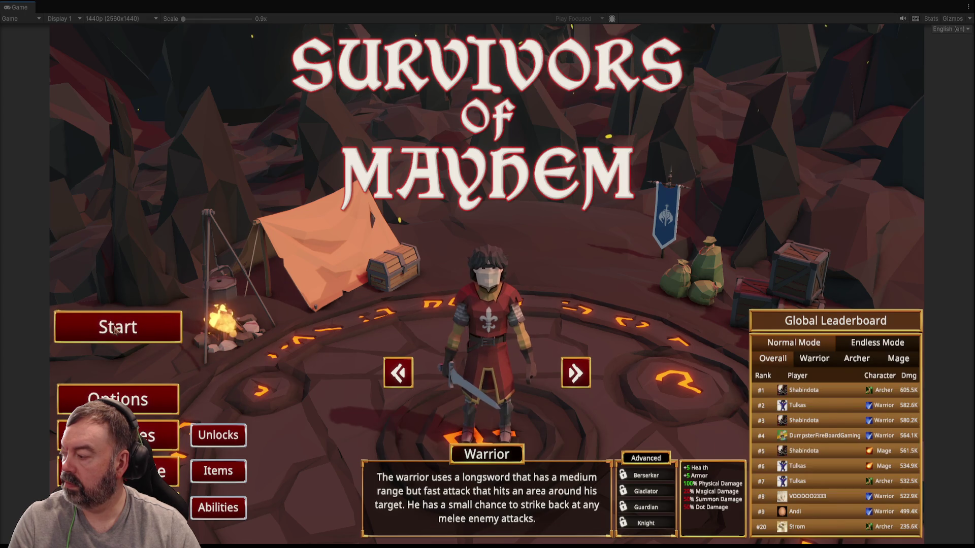
Step: Start a run, pick a level and close the tutorial overlay so Wave 1 begins
click(125, 329)
click(787, 491)
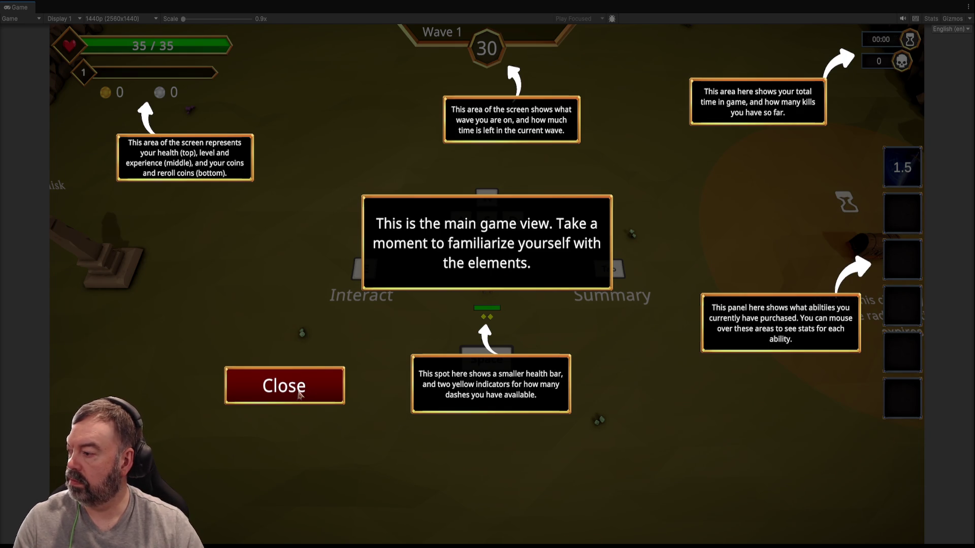
click(296, 398)
Step: Move the character around the arena and near the chest, checking the stats summary panel
key(w)
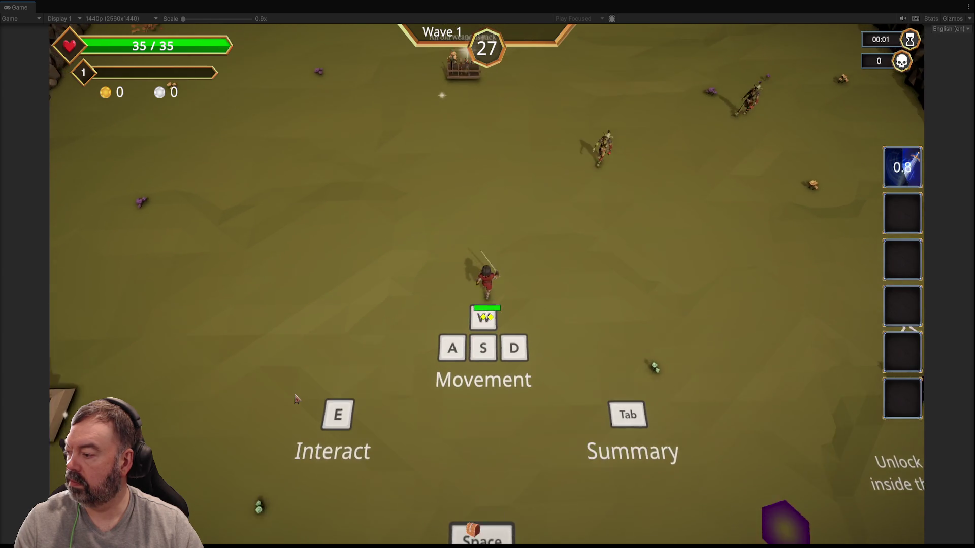
key(s)
key(d)
key(a)
key(s)
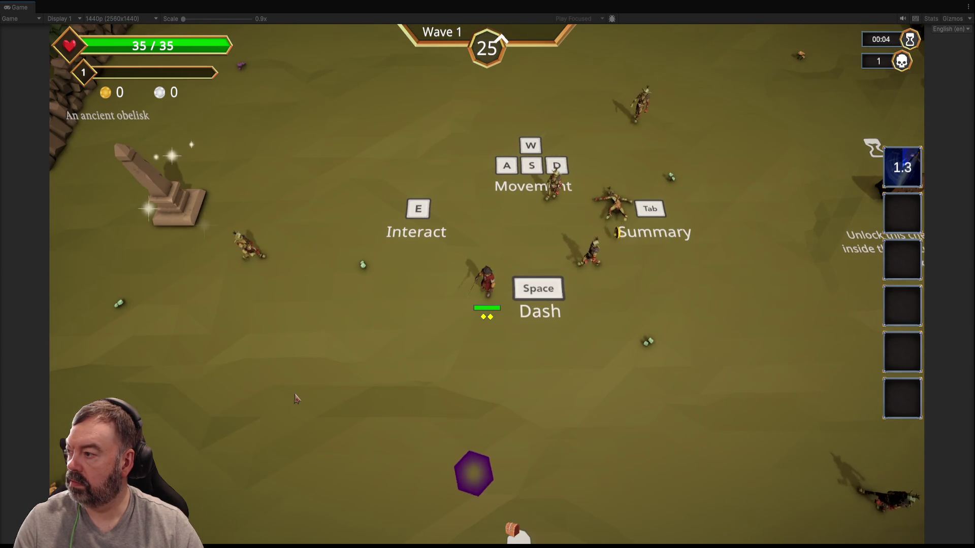
key(d)
key(w)
key(d)
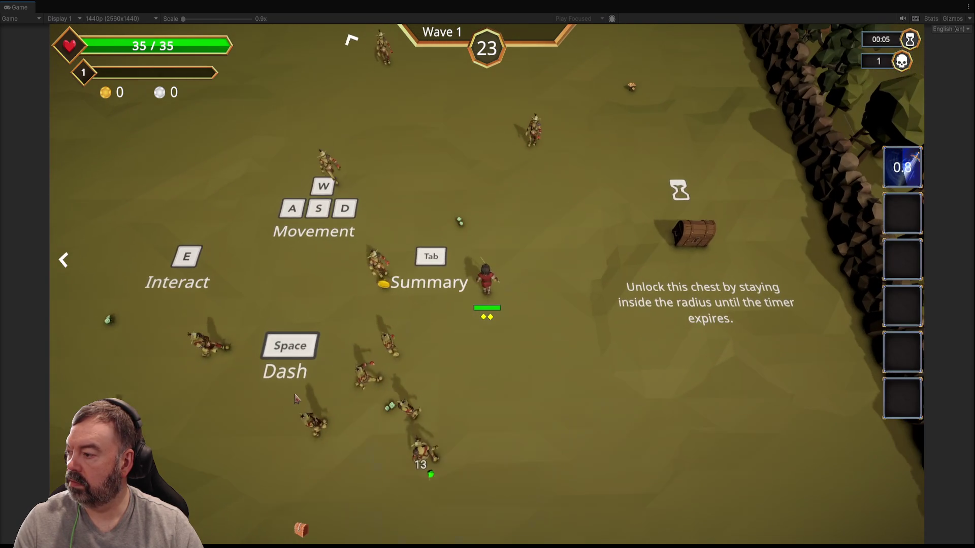
key(d)
key(d)
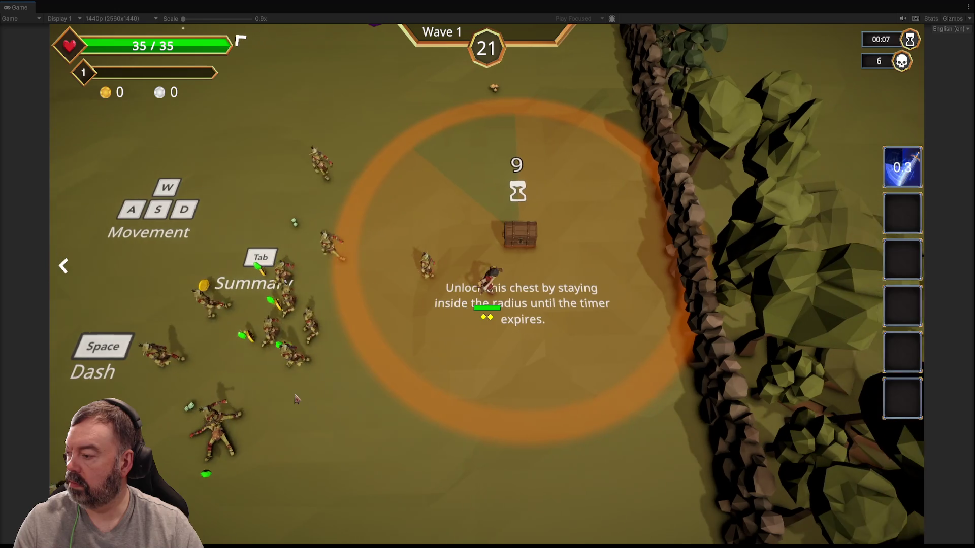
key(s)
key(a)
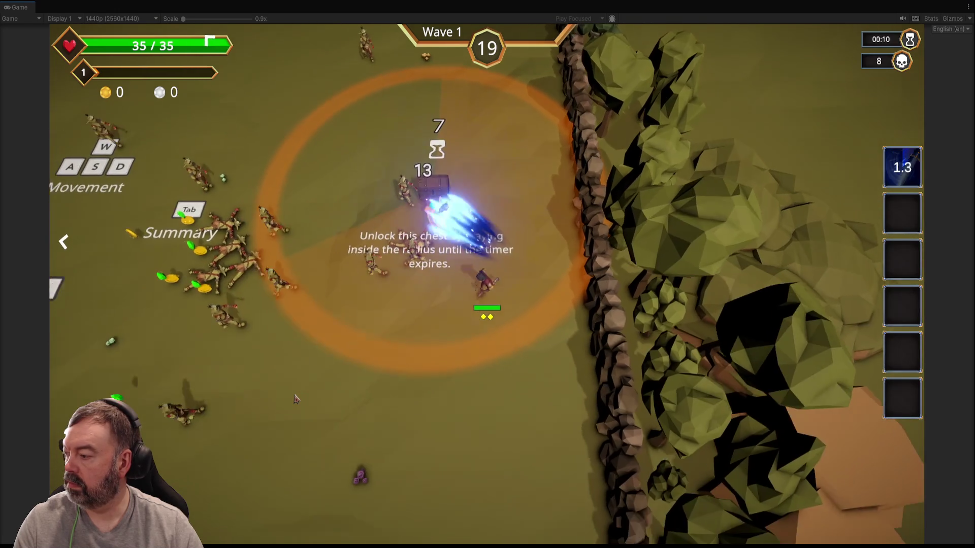
key(a)
key(Tab)
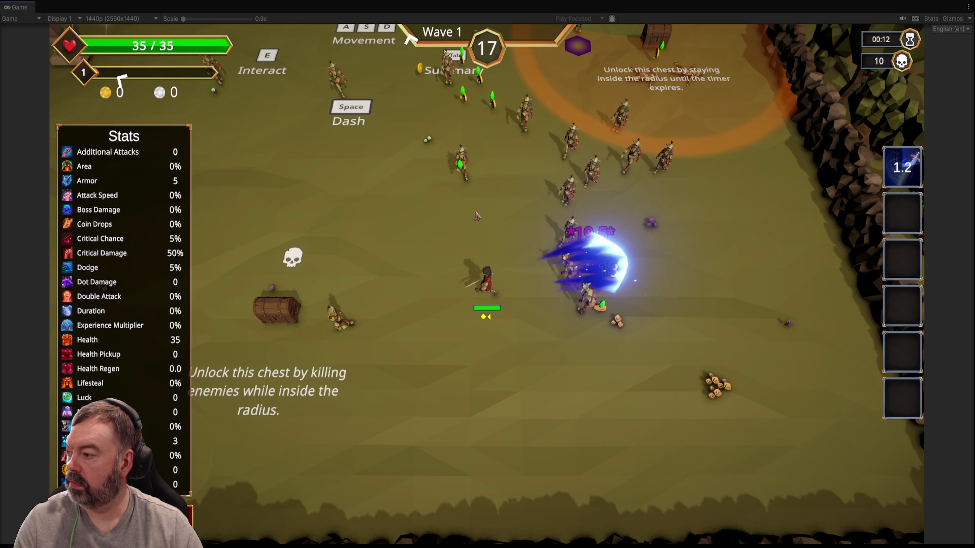
key(Tab)
Step: Dash through enemies toward the chest and obelisk, fighting until the character levels up
key(a)
key(w)
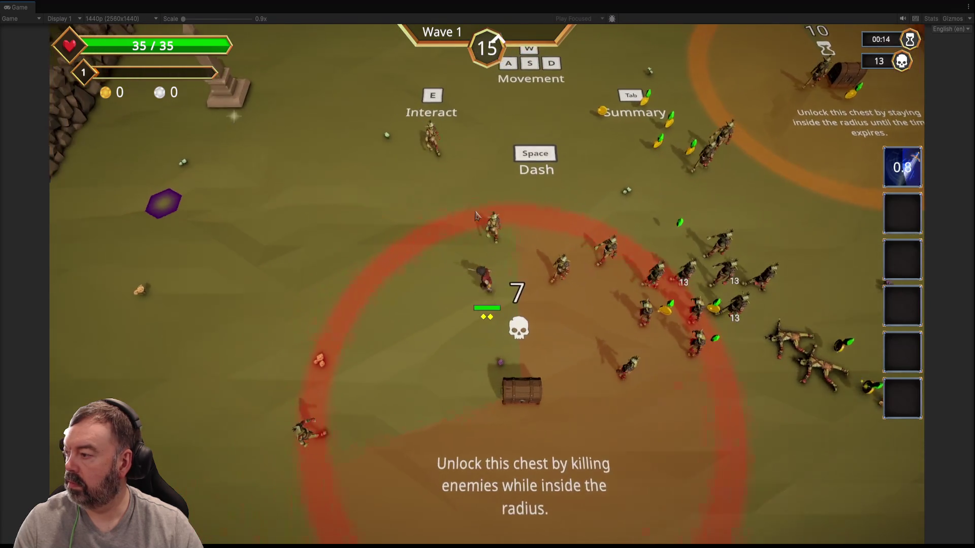
key(space)
key(space)
key(d)
key(space)
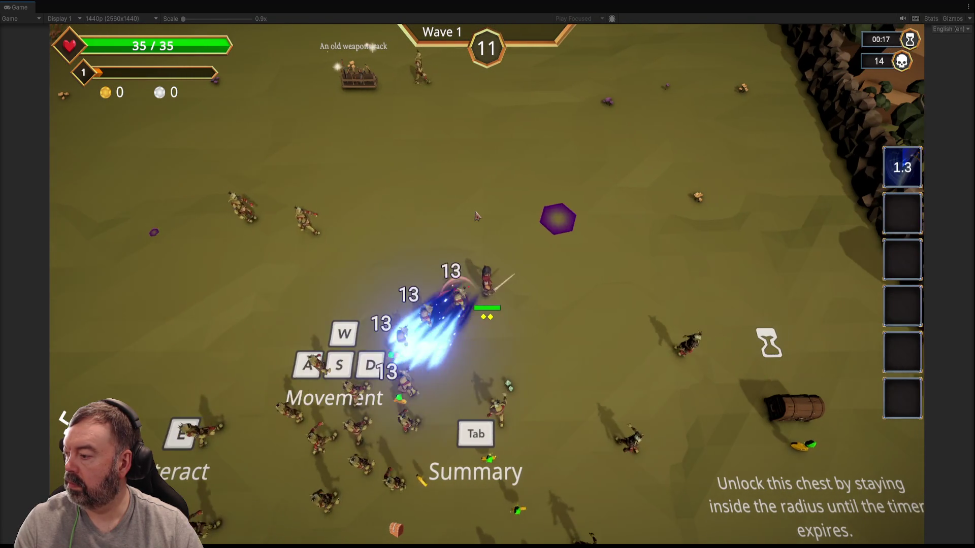
key(s)
key(space)
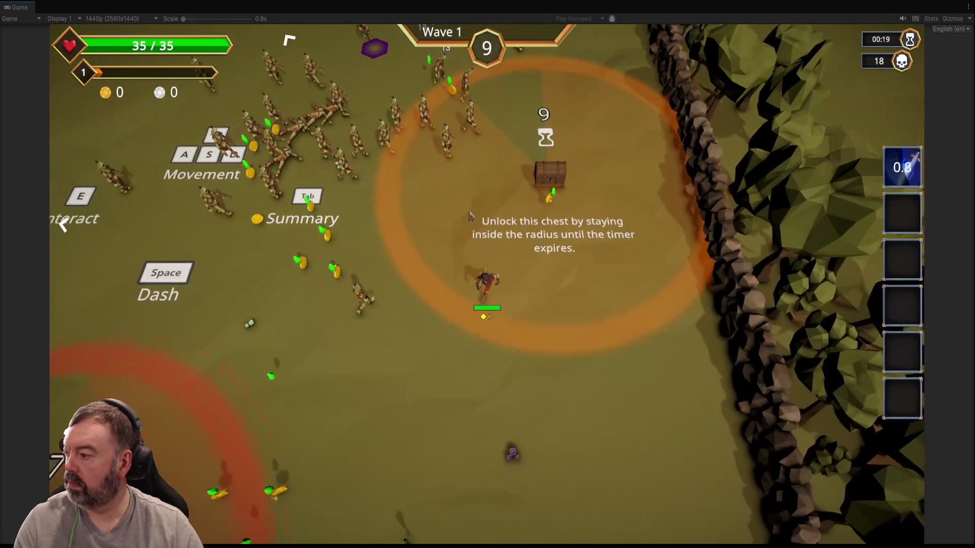
key(a)
key(space)
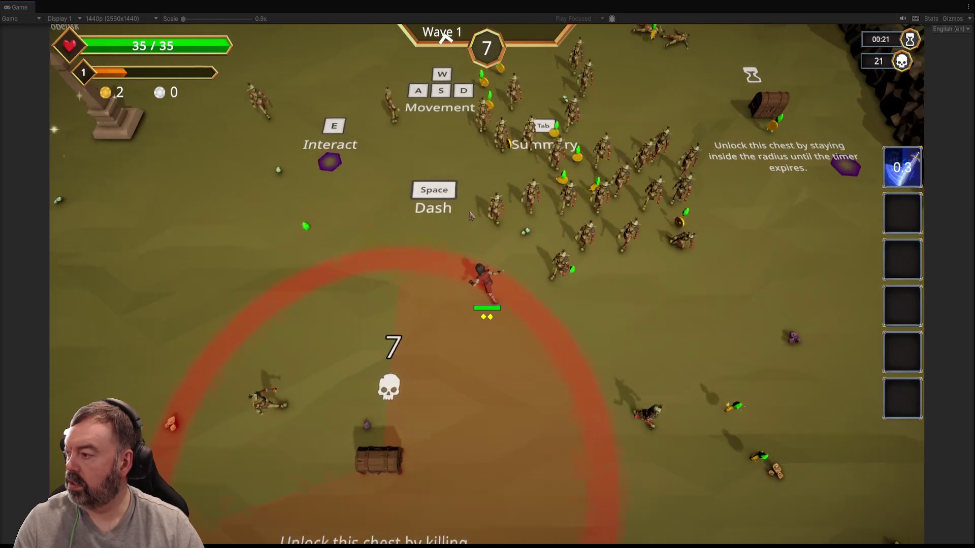
key(a)
key(space)
key(space)
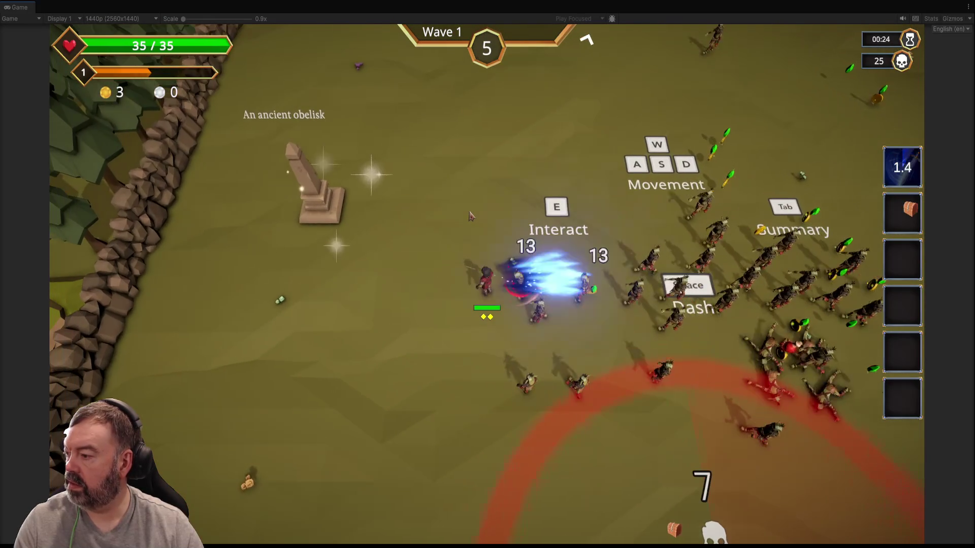
key(w)
key(d)
key(space)
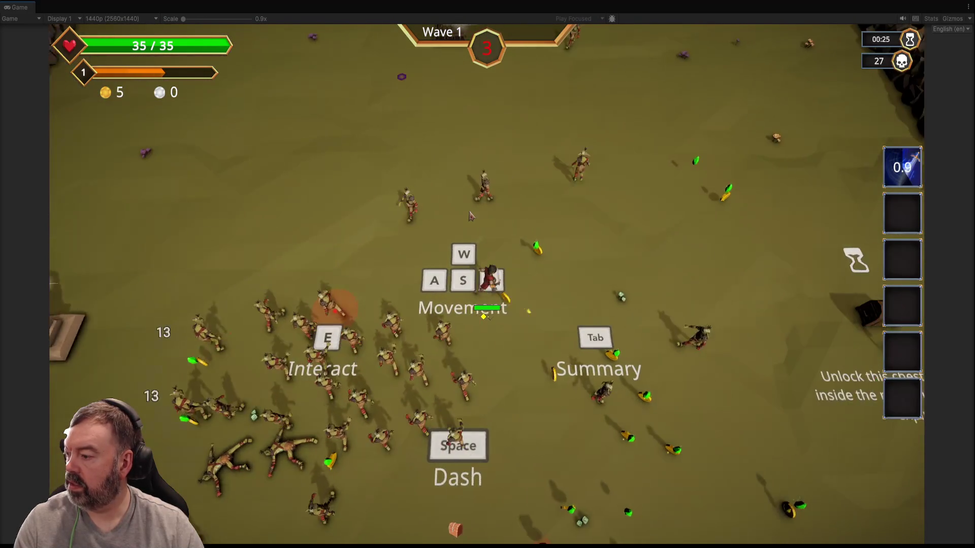
key(d)
key(space)
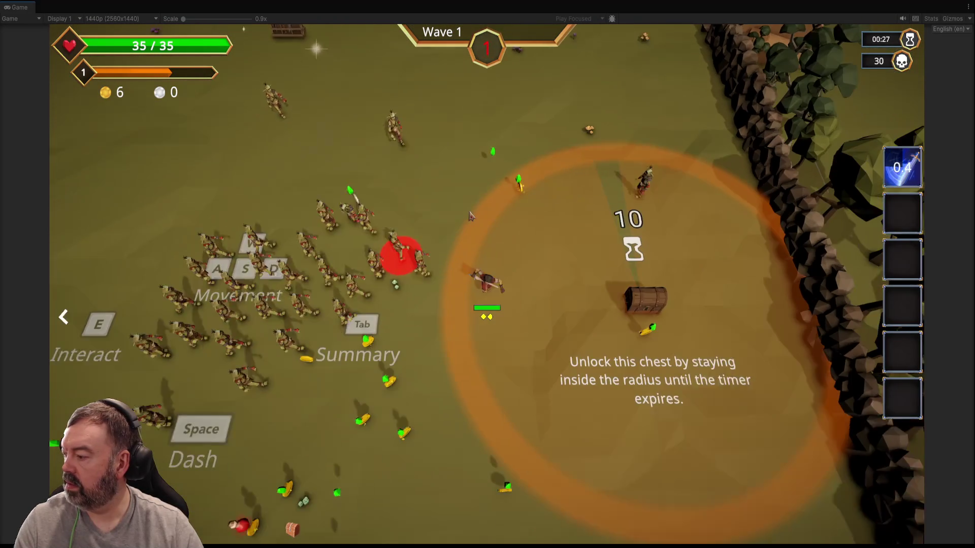
key(s)
key(space)
key(a)
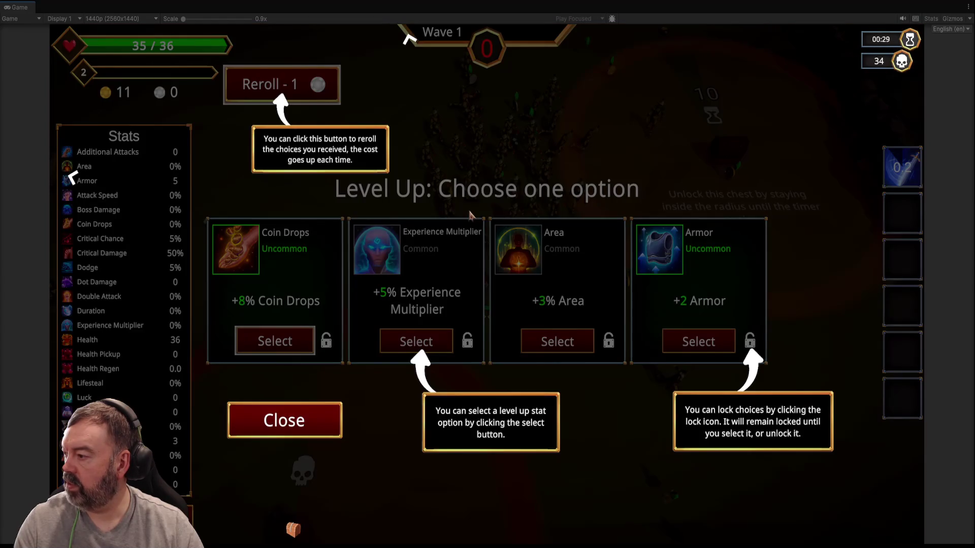
Step: Take the Coin Drops upgrade, buy Chain Lightning, and start Wave 2
click(292, 430)
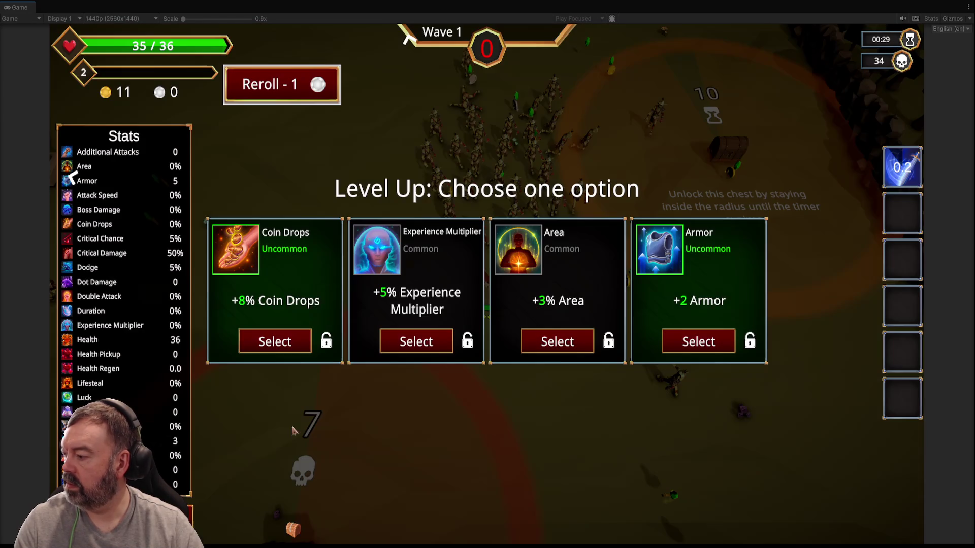
click(282, 349)
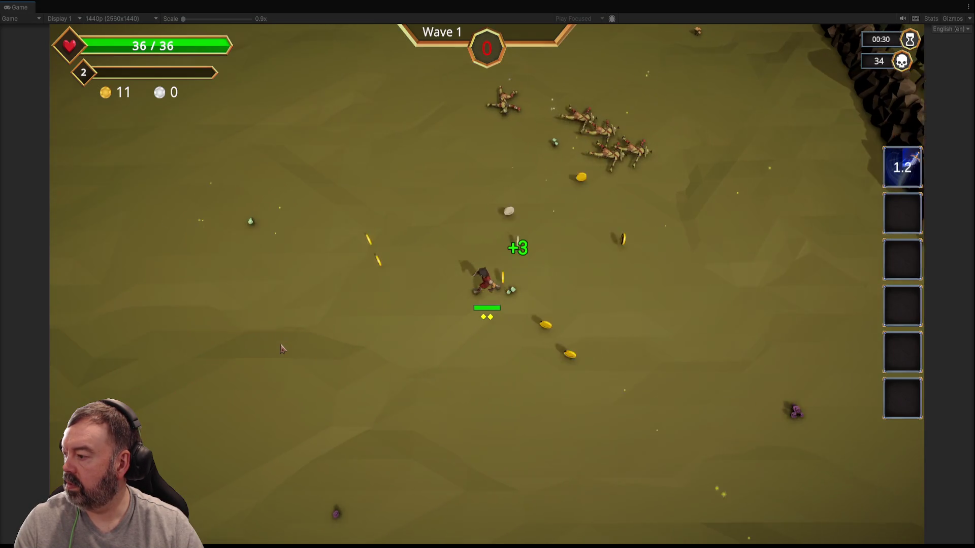
click(420, 302)
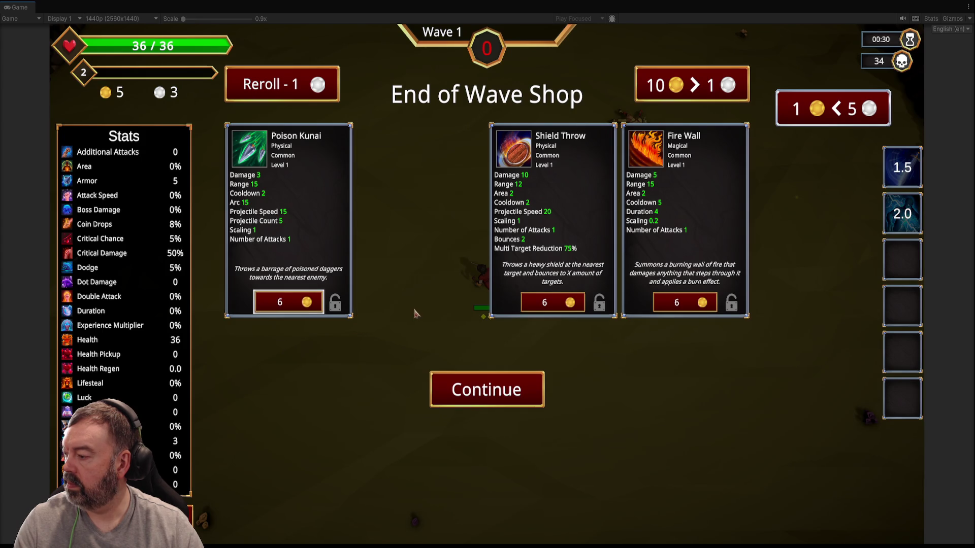
click(495, 389)
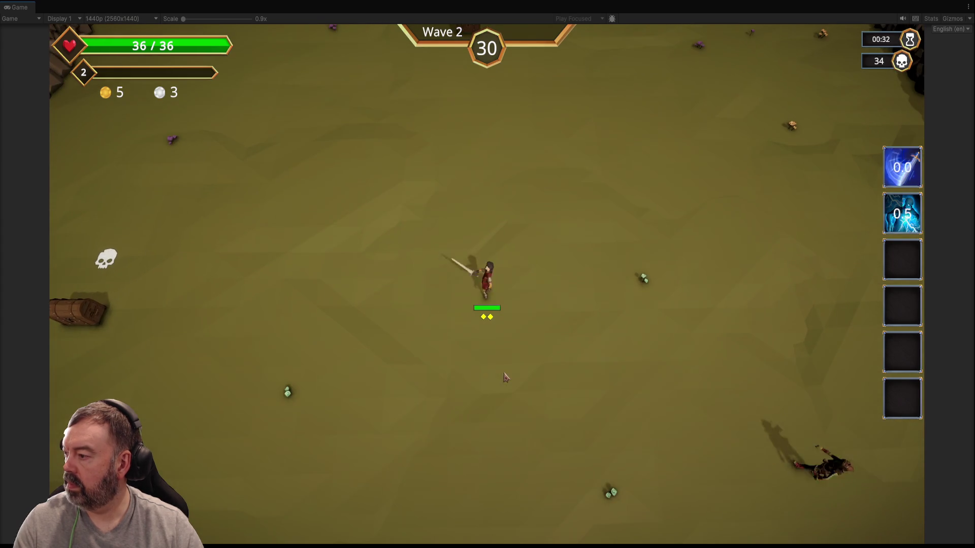
Step: Pause, review the controls in Options, and quit the run to the main menu
key(Escape)
click(508, 229)
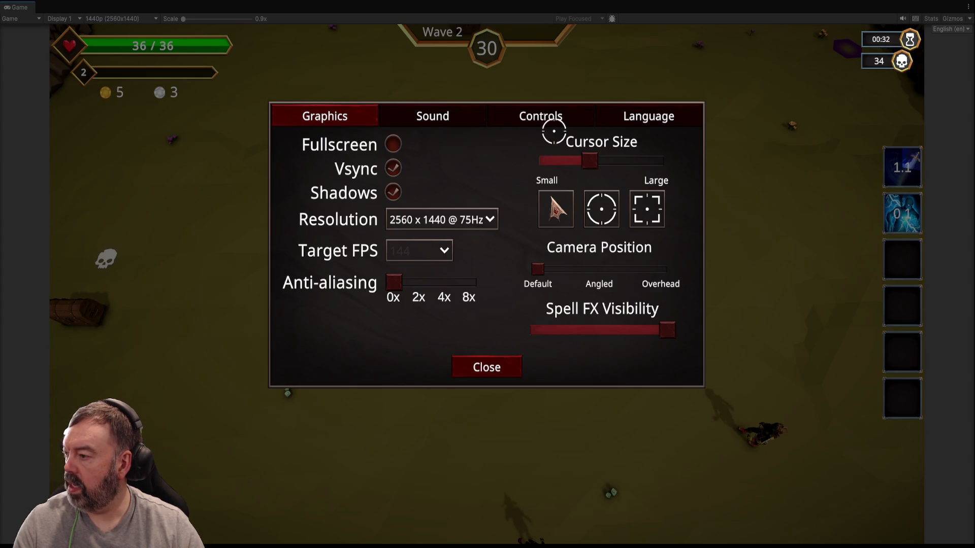
click(528, 122)
click(477, 369)
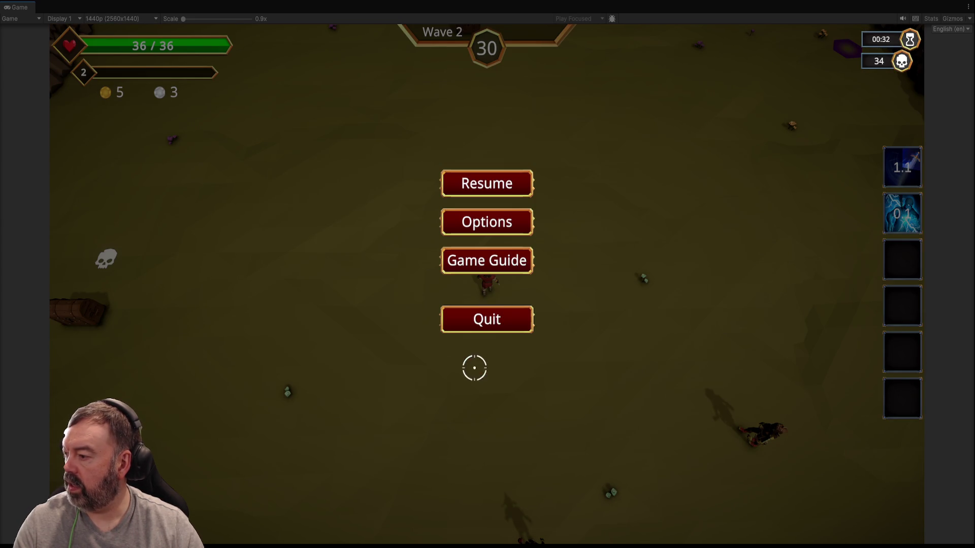
click(496, 324)
click(459, 434)
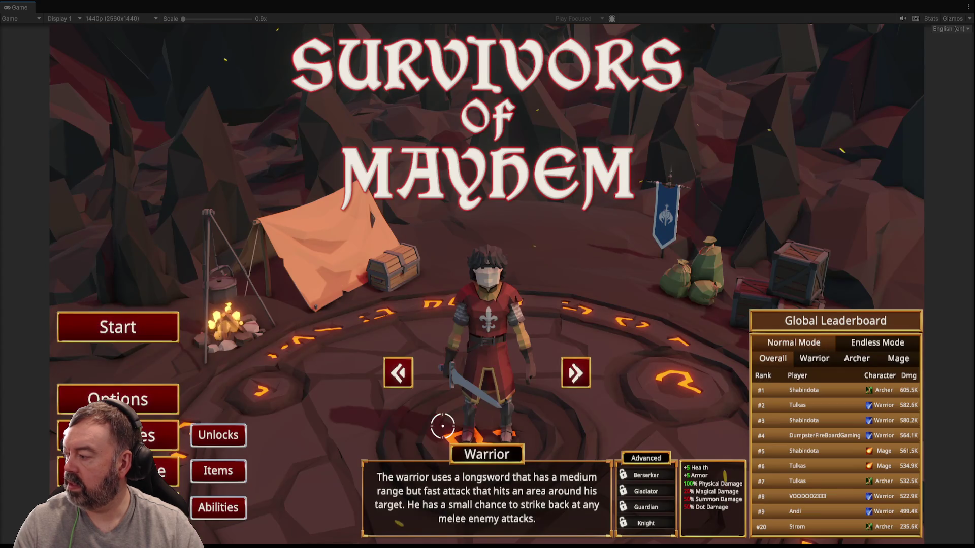
Step: Check controls in main-menu Options, then start a new Eldritch Grove run and pause it
click(172, 399)
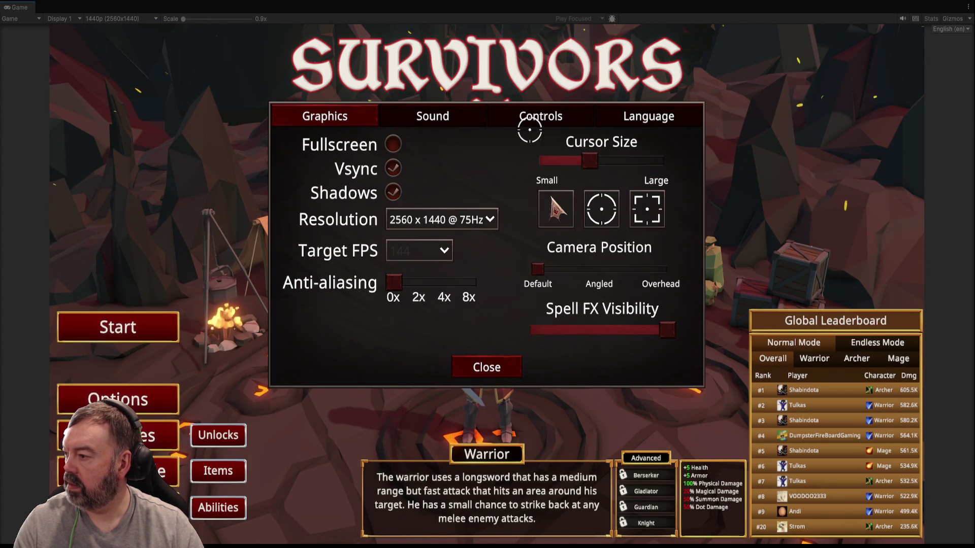
click(527, 128)
click(487, 368)
click(118, 326)
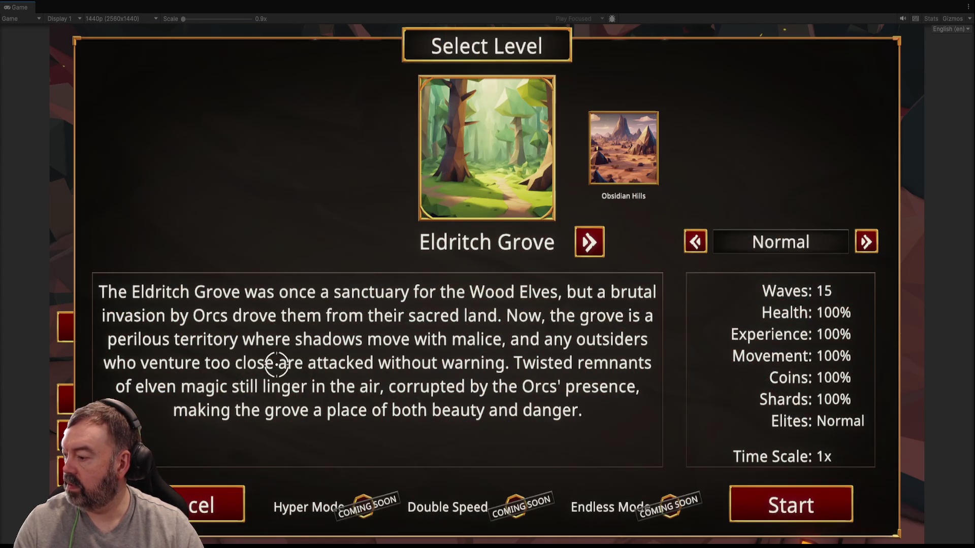
click(784, 495)
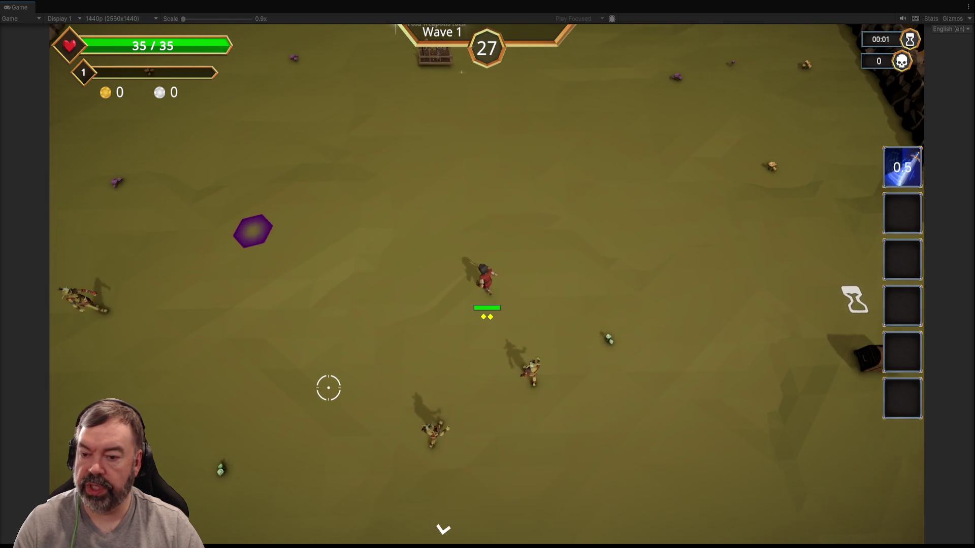
key(Escape)
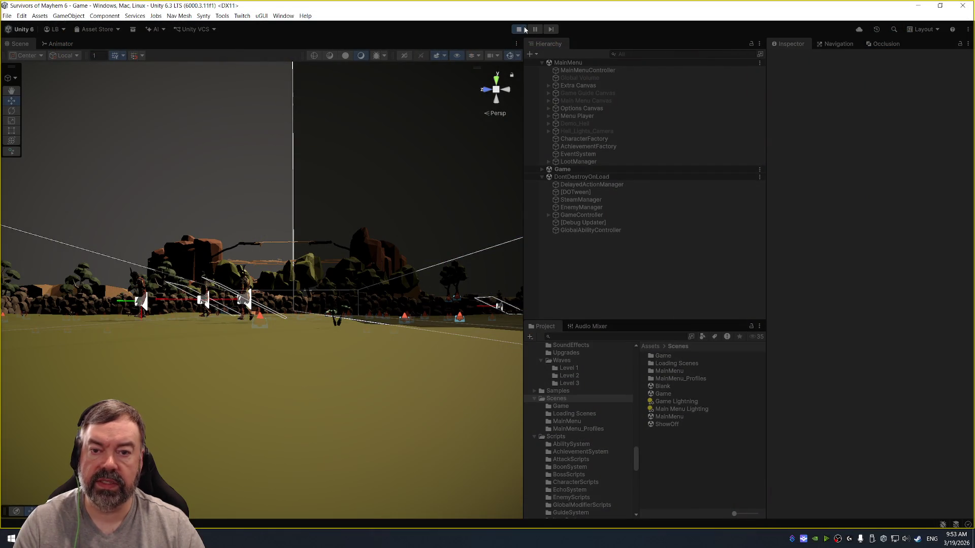
Step: Stop Play mode and build the Windows version 0.7.02-2025.03.19 from Build Profiles into the selected folder
click(519, 29)
click(7, 15)
click(40, 126)
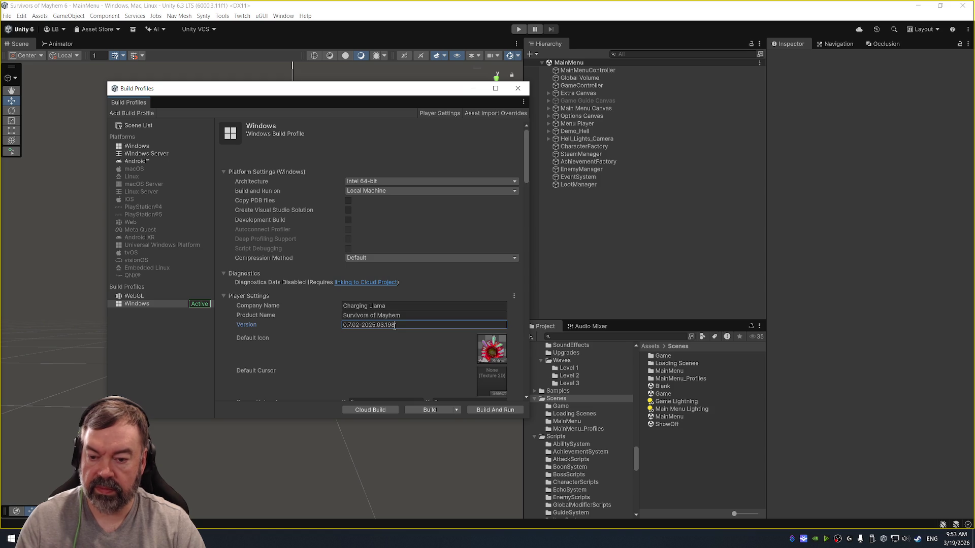
click(424, 411)
click(386, 278)
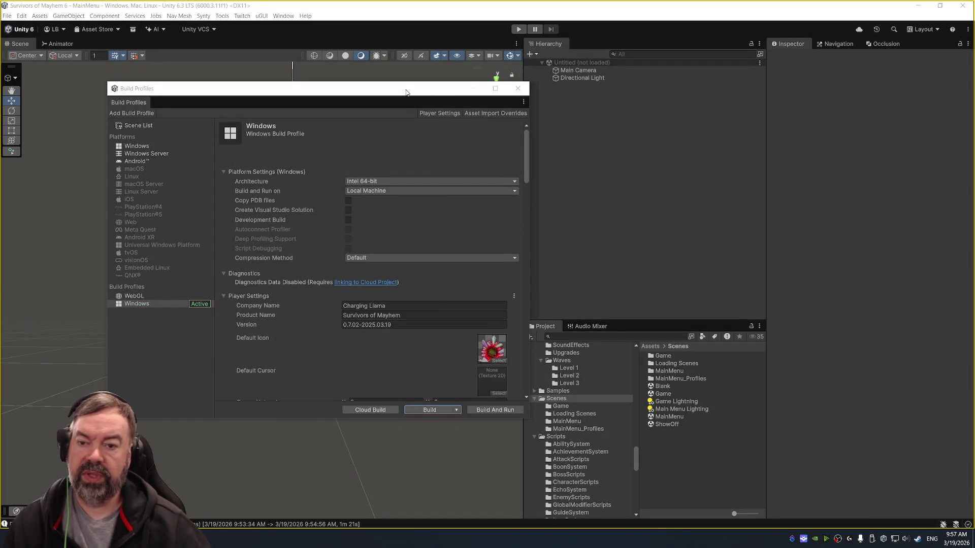
Step: Move the Build Profiles window up and left, then close it
mouse_move(405, 93)
mouse_down()
mouse_move(428, 96)
mouse_move(355, 76)
mouse_up()
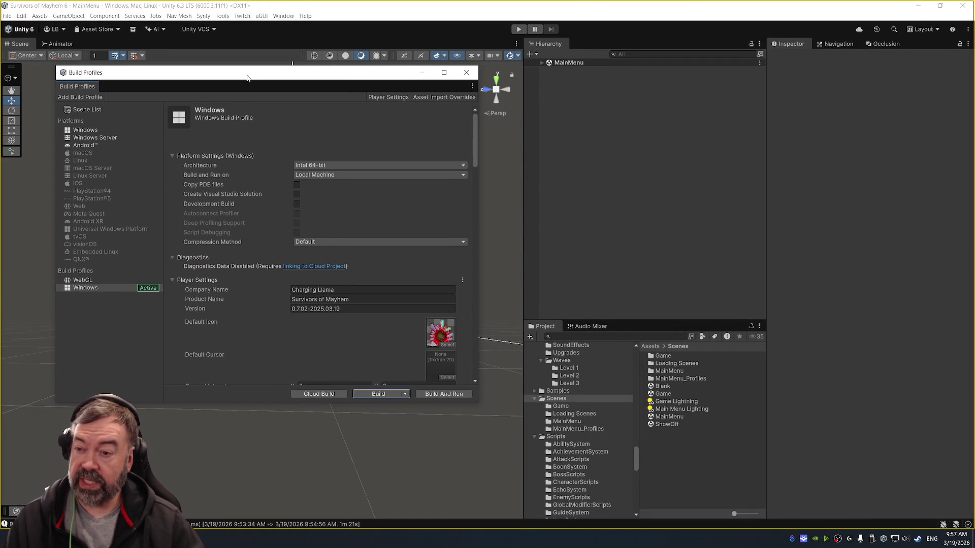
mouse_move(257, 77)
mouse_down()
mouse_move(225, 58)
mouse_move(240, 36)
mouse_move(240, 45)
mouse_up()
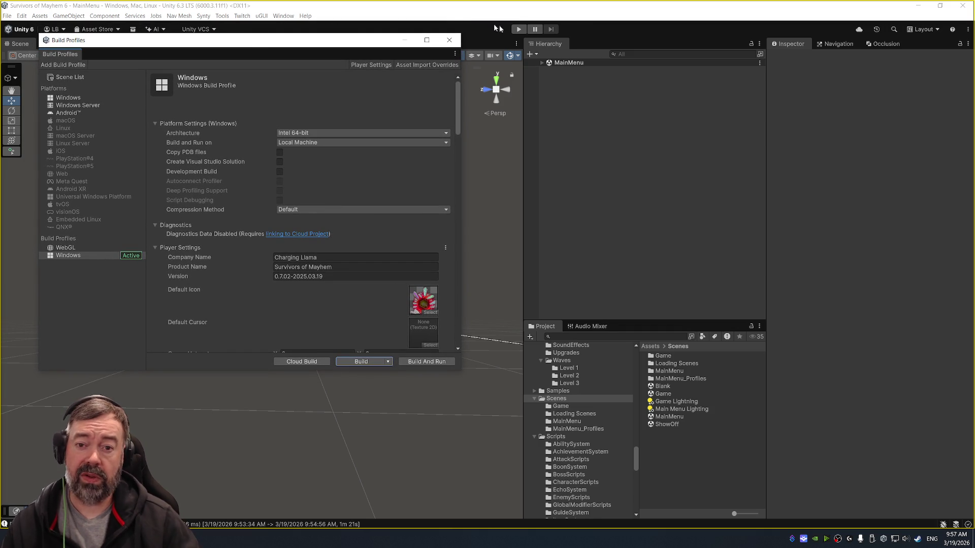
drag(264, 46, 268, 48)
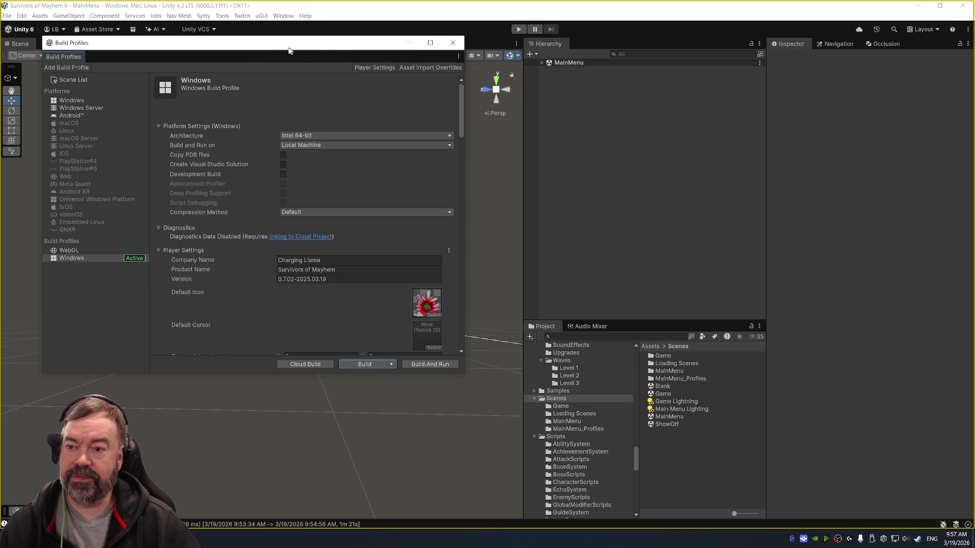
mouse_move(257, 48)
mouse_down()
mouse_move(245, 41)
mouse_move(256, 40)
mouse_up()
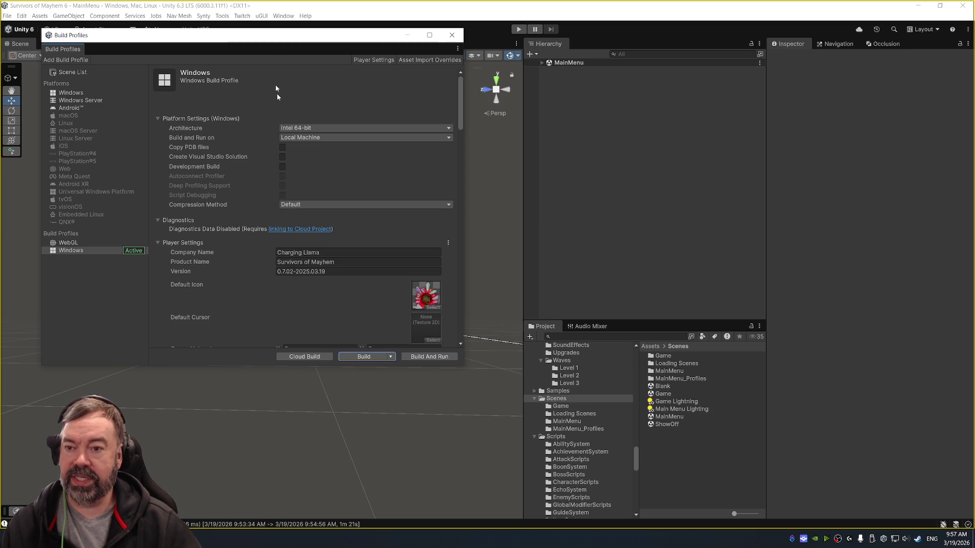
drag(267, 39, 259, 31)
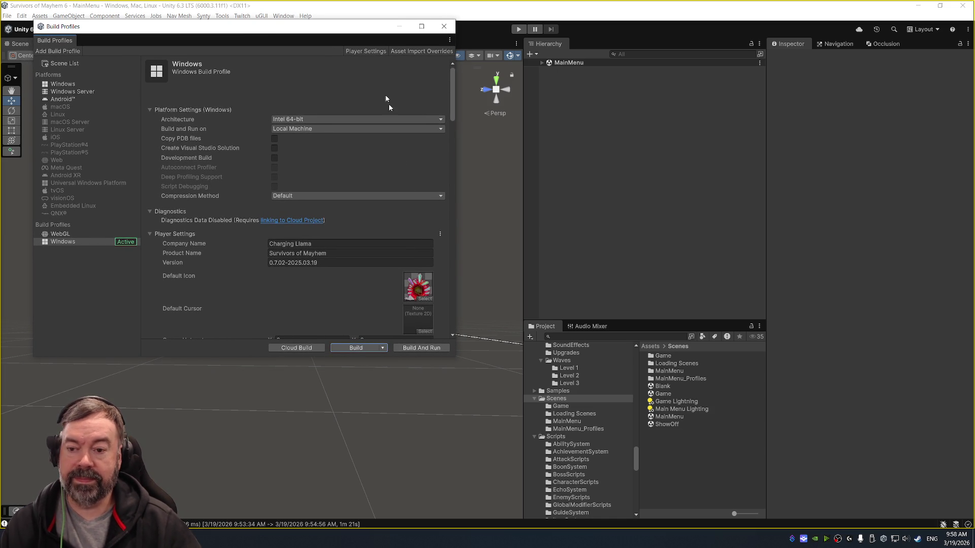
click(443, 25)
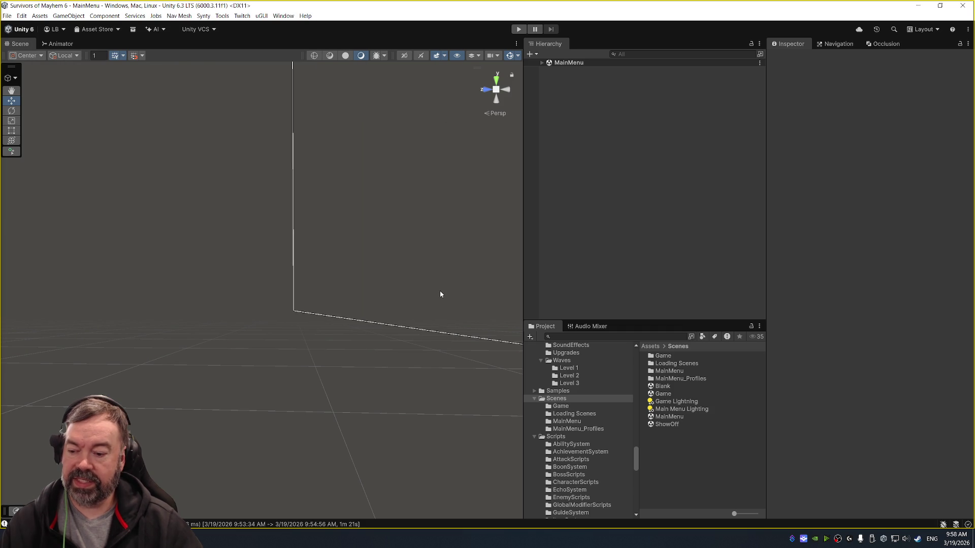
Step: Open app_2559500.vdf from the ContentBuilder scripts folder with Notepad and reposition its window
key(ctrl+p)
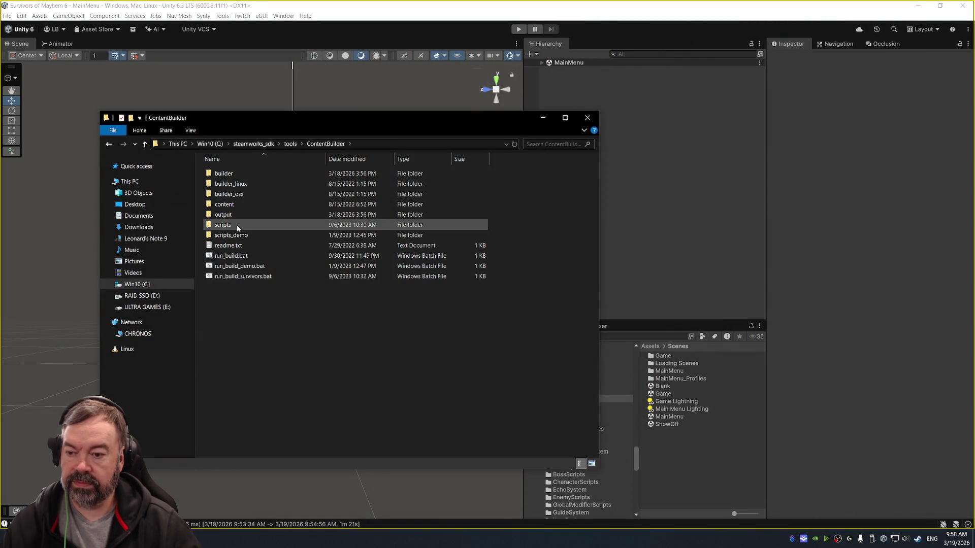
double_click(236, 225)
right_click(231, 184)
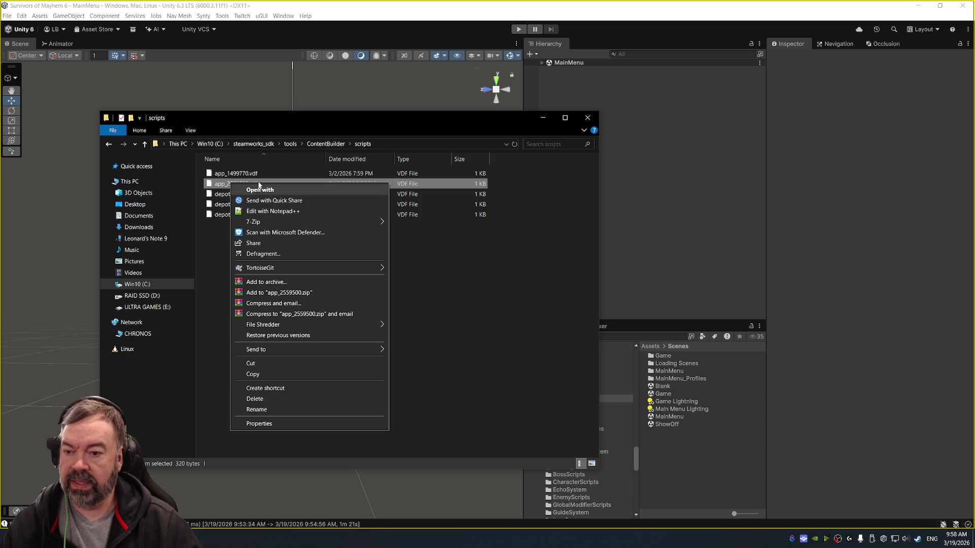
click(474, 288)
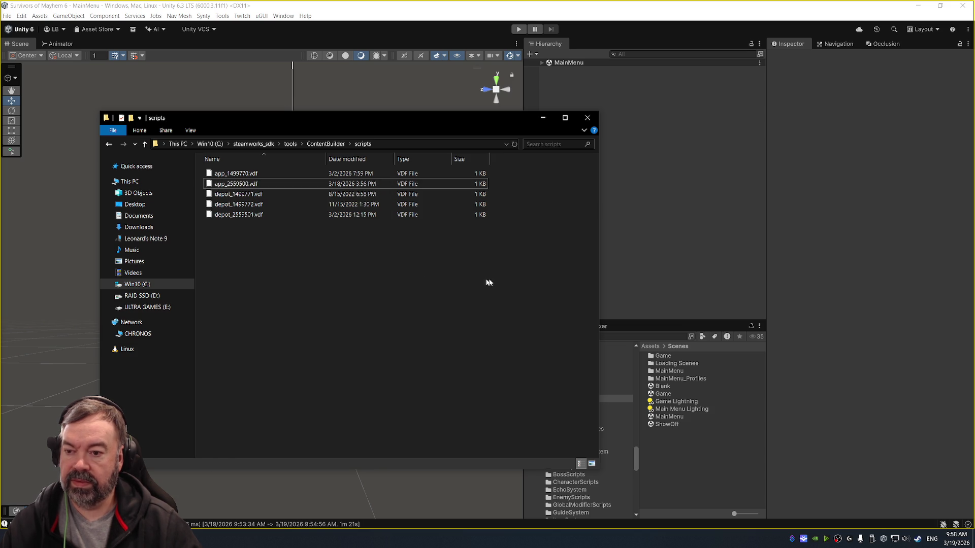
key(alt+Tab)
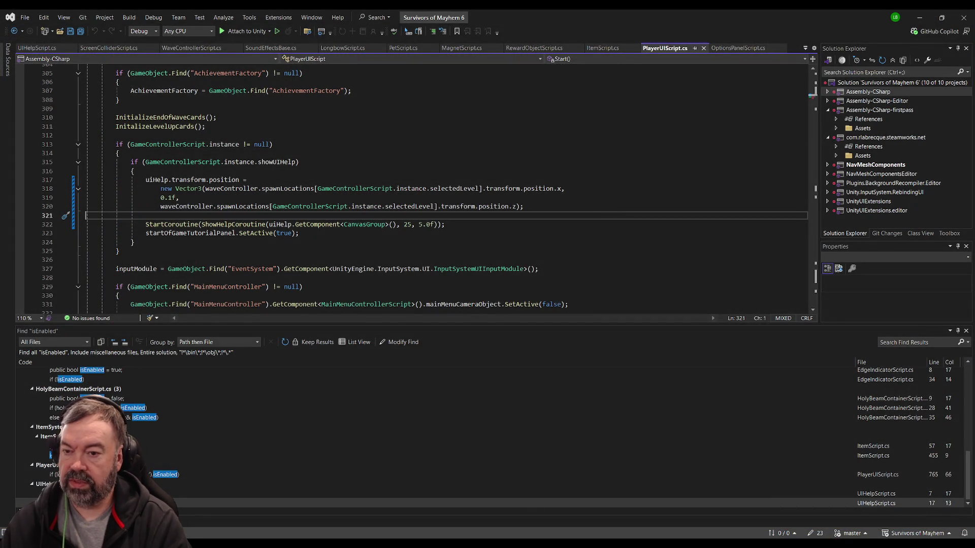
key(alt+Tab)
mouse_move(236, 183)
mouse_down()
mouse_move(299, 186)
mouse_move(523, 233)
mouse_up()
drag(588, 160, 506, 139)
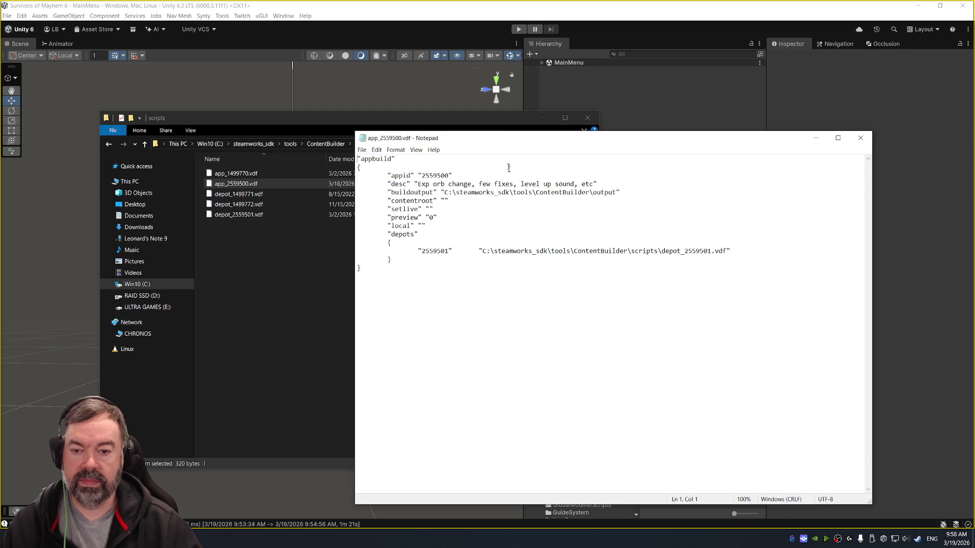
Step: Replace the build desc with "Post exp shard testing, small fixes, ui fixing" and save the file
drag(593, 184, 418, 184)
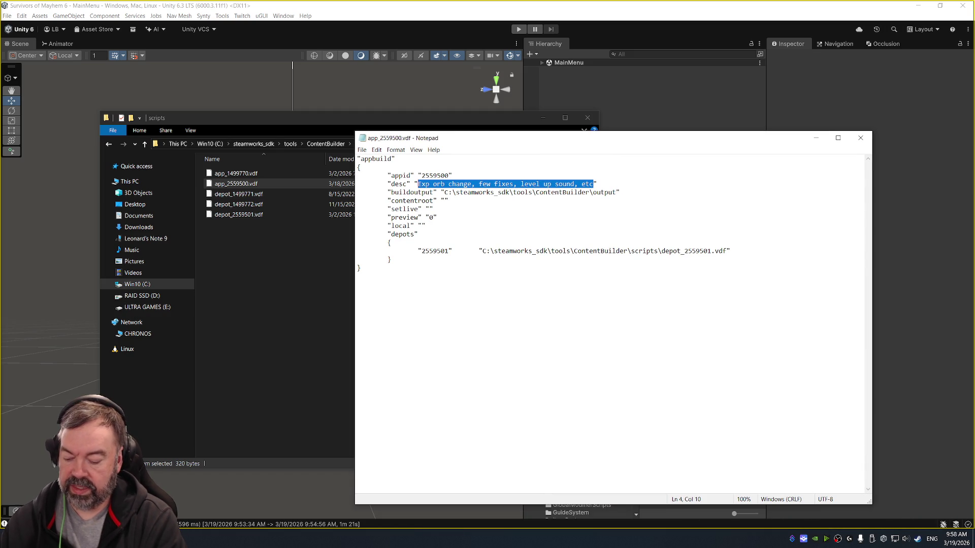
text(Post exp shard )
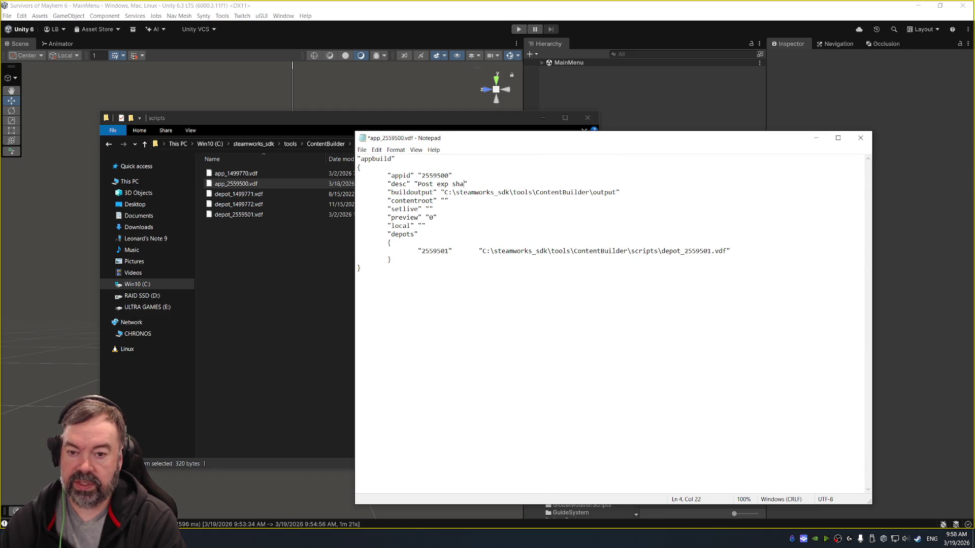
text(testing, small)
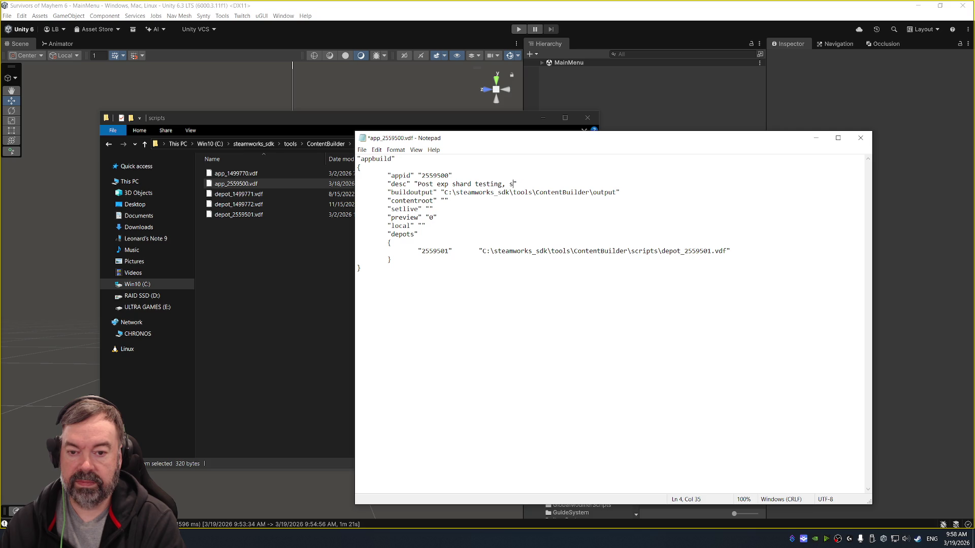
text( fixes, ui h)
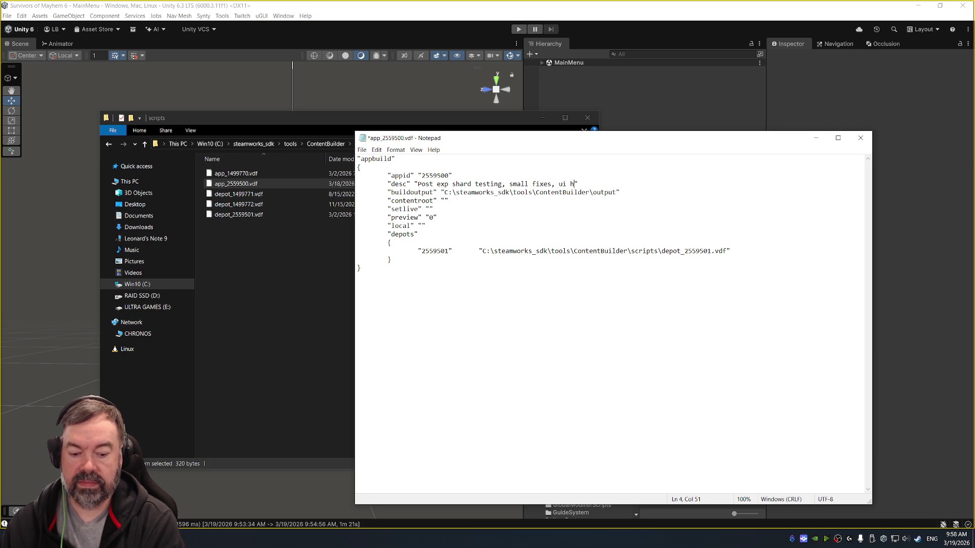
text(fixing)
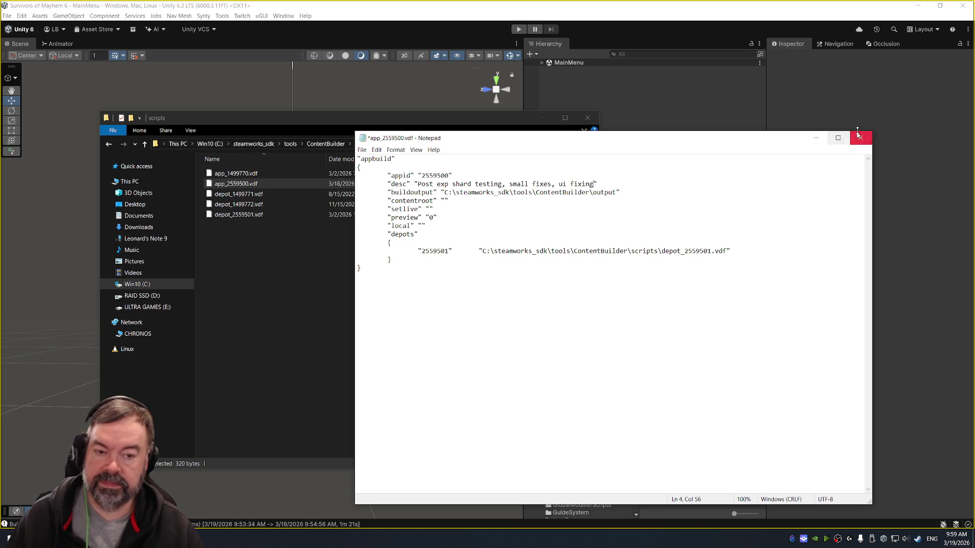
key(ctrl+s)
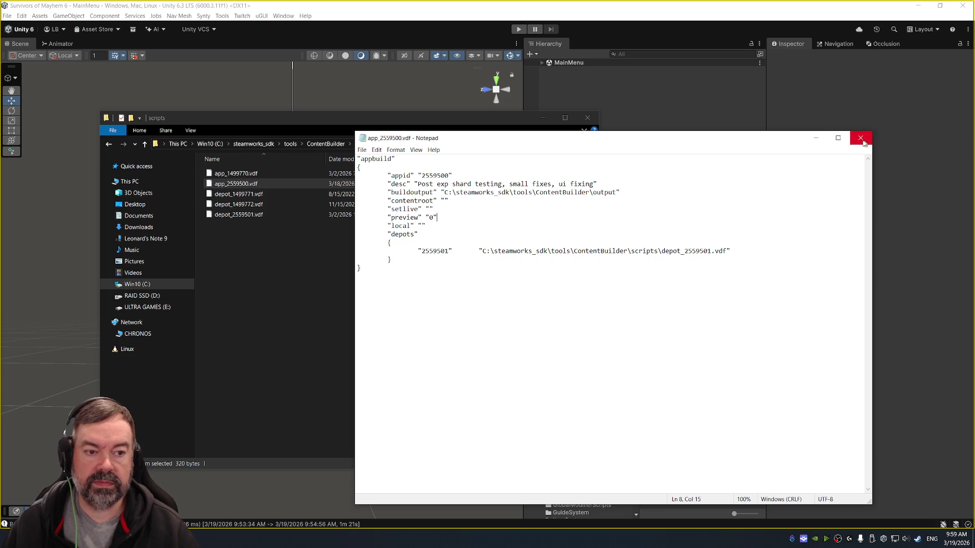
Step: Close Notepad and run run_build_survivors.bat from the ContentBuilder folder to upload via SteamCMD
click(861, 137)
key(BackSpace)
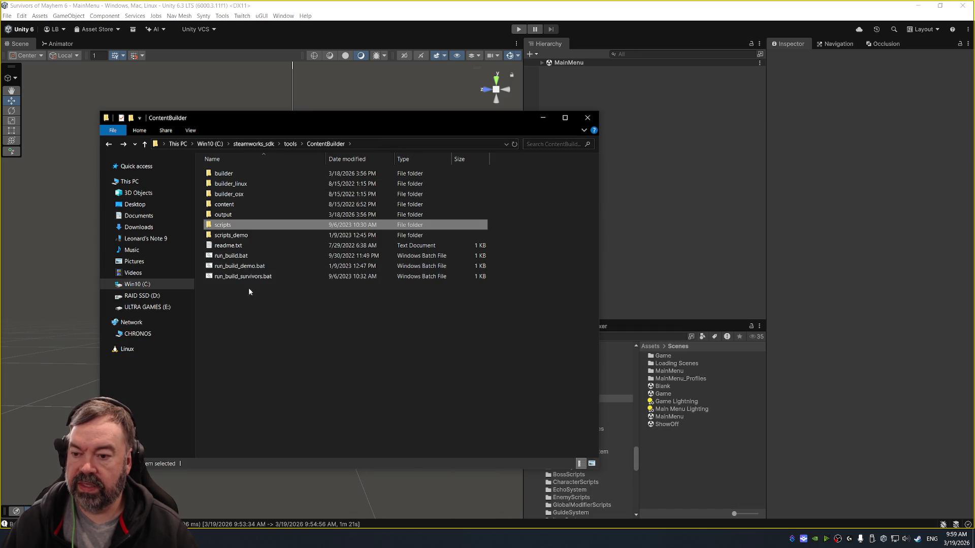
double_click(242, 276)
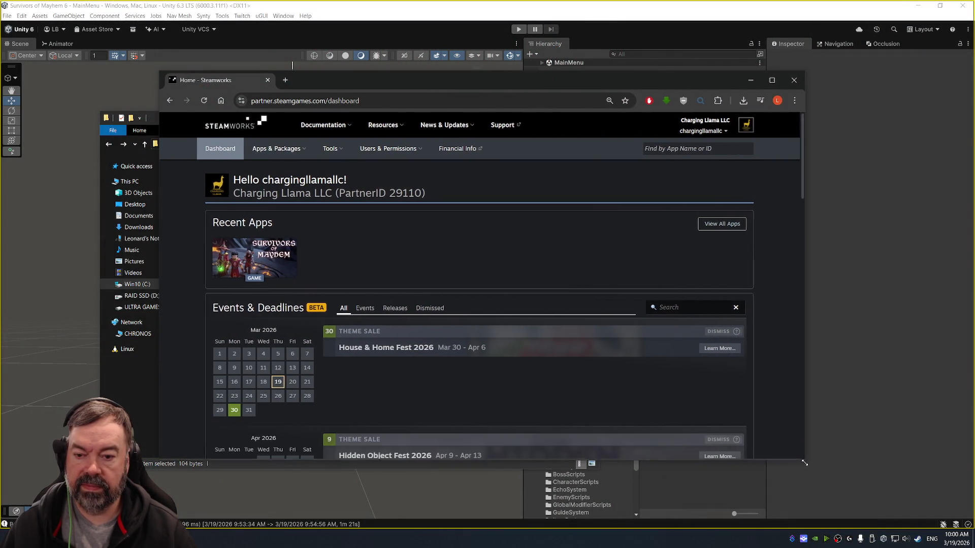
drag(805, 463, 778, 479)
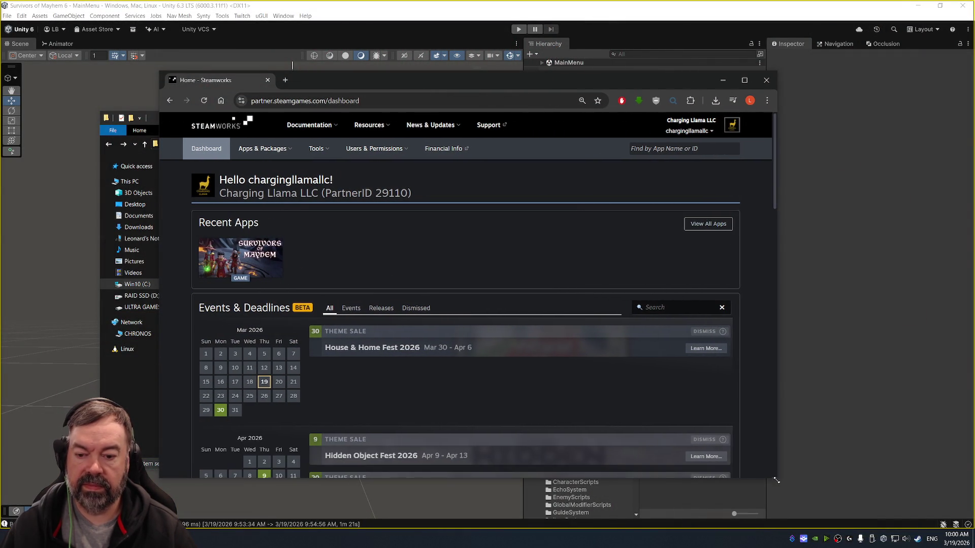
Step: Open the Survivors of Mayhem (2559500) app admin page, then its builds page in a new tab
mouse_move(259, 151)
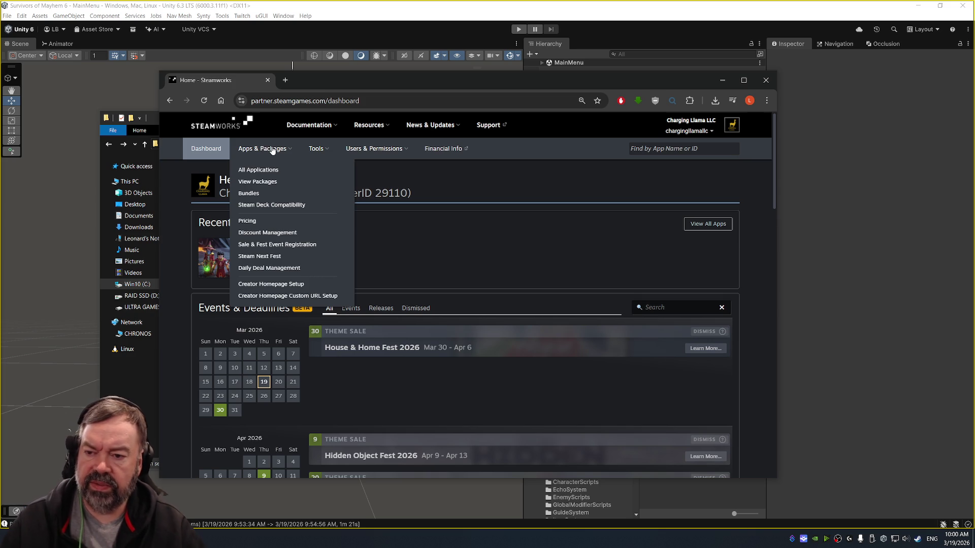
click(247, 251)
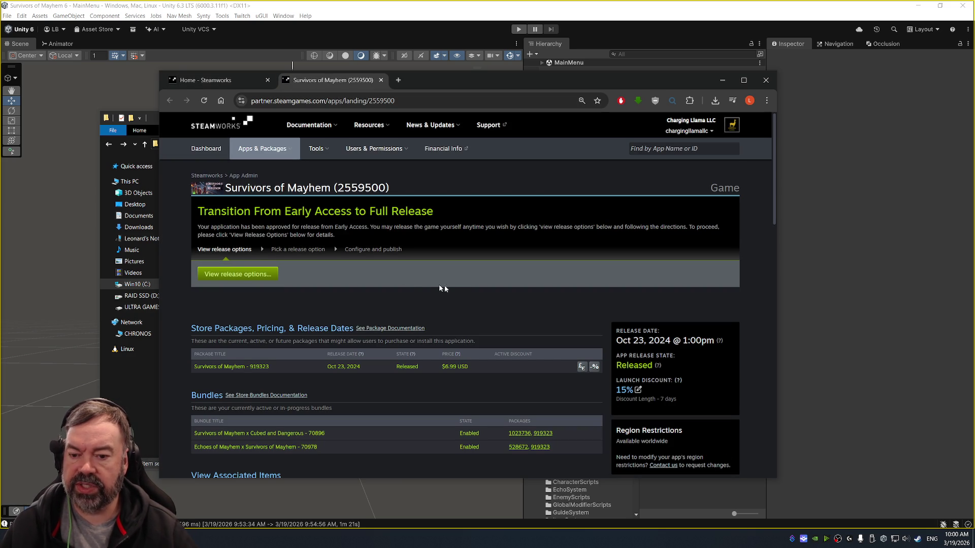
scroll(453, 286, down, 2)
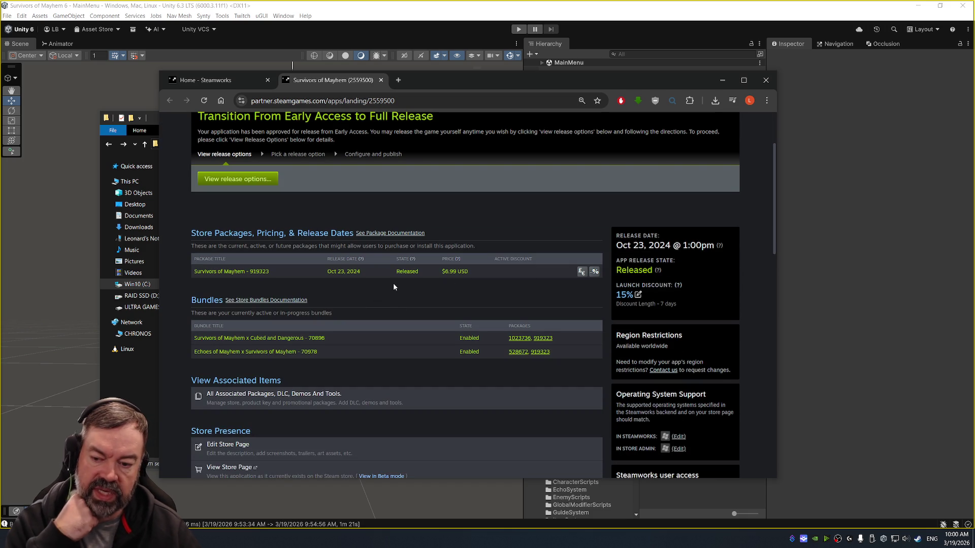
scroll(385, 284, down, 4)
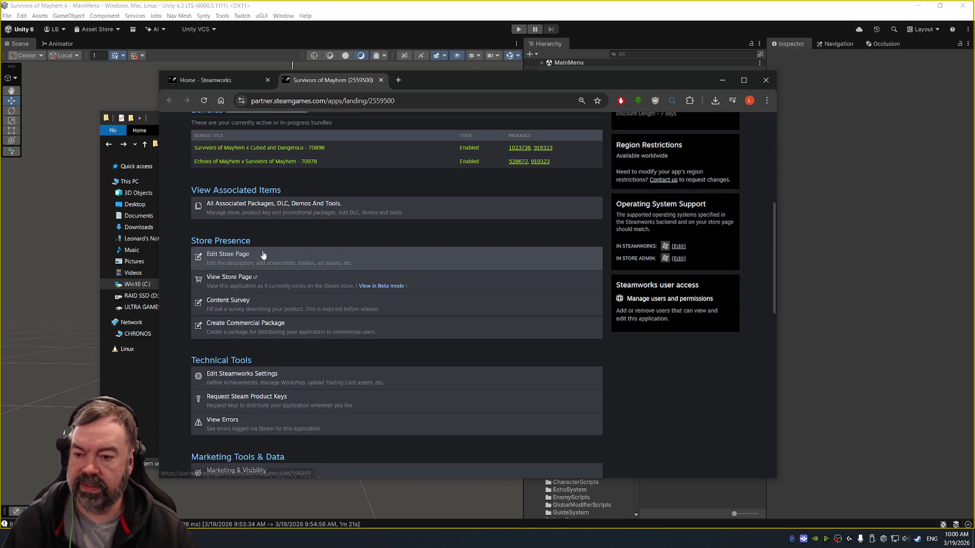
scroll(315, 274, down, 7)
scroll(348, 307, up, 15)
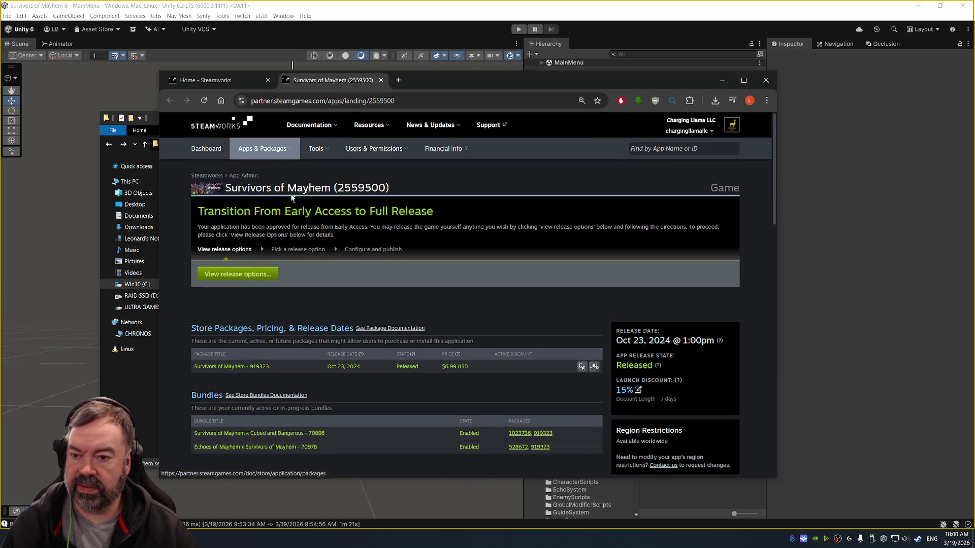
click(398, 79)
click(254, 118)
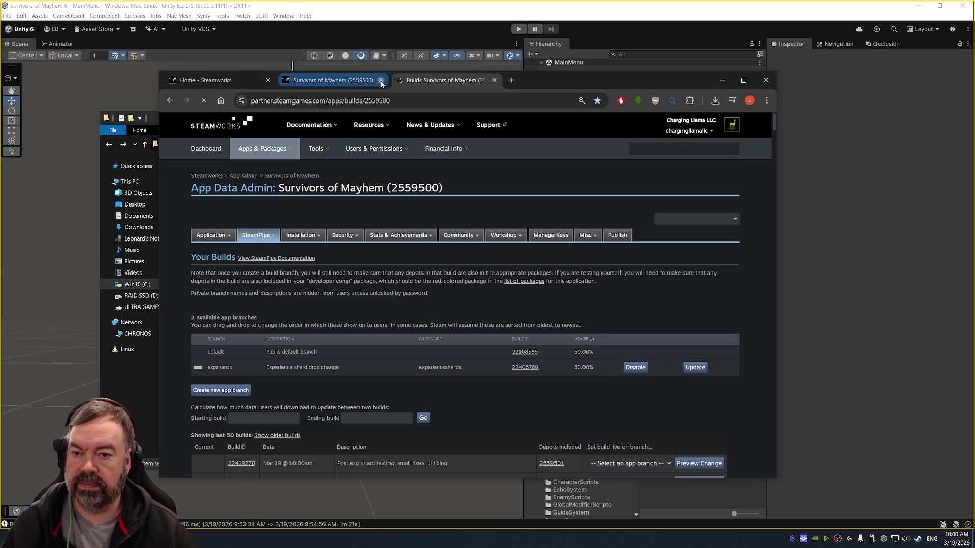
Step: Close the extra Steamworks tabs and disable the expshards branch
click(380, 80)
click(267, 80)
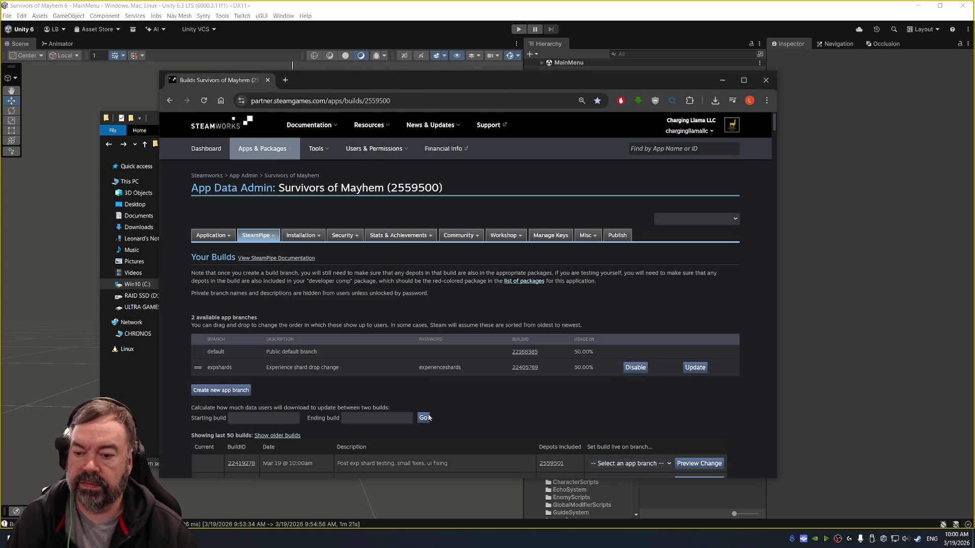
scroll(695, 369, down, 2)
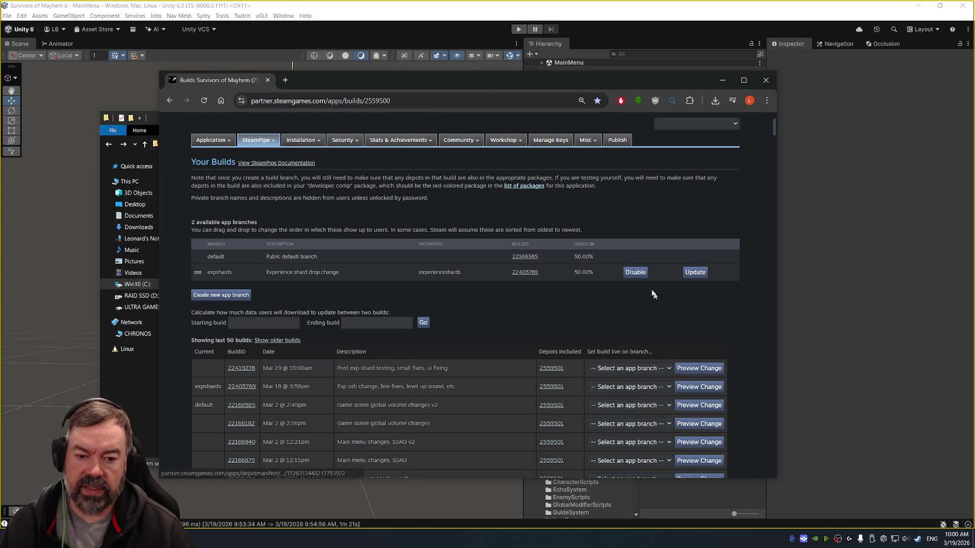
click(636, 273)
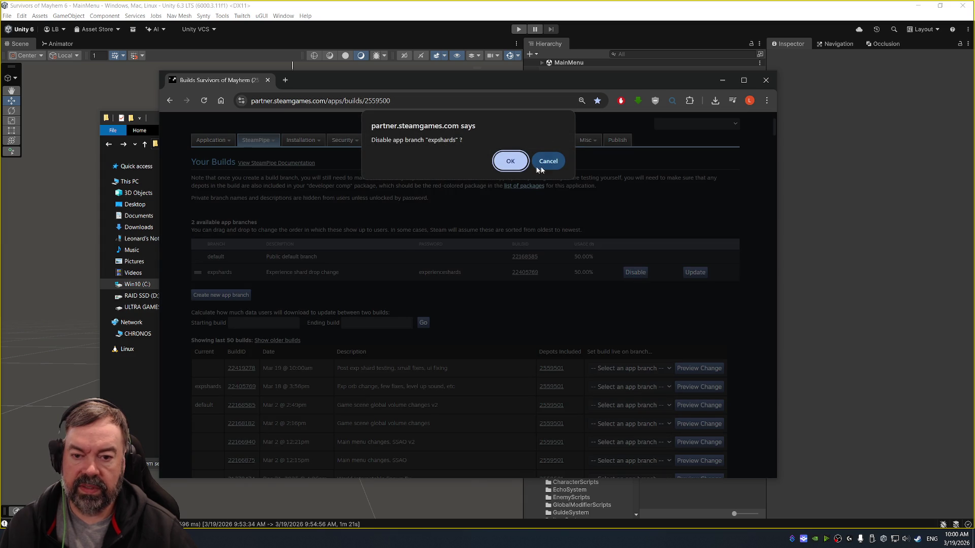
click(509, 161)
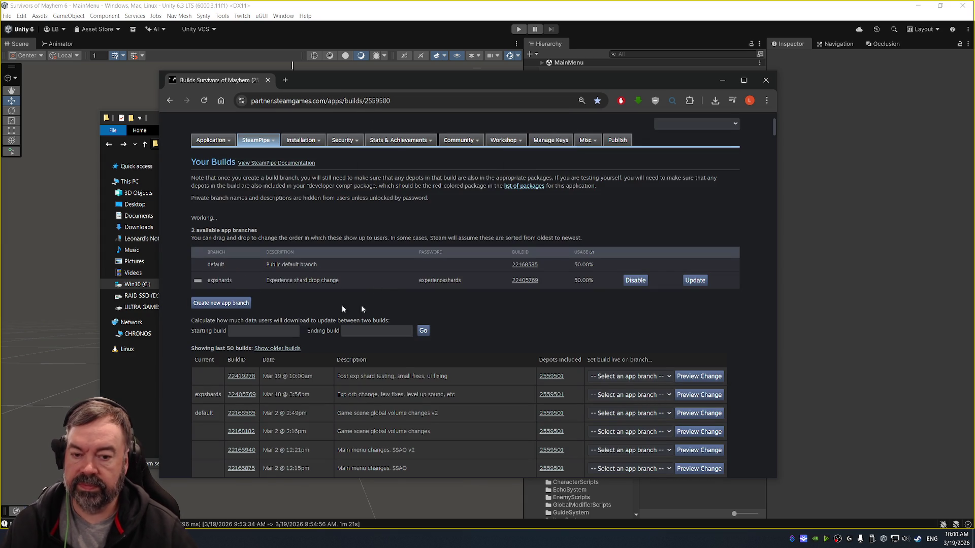
click(635, 281)
click(510, 156)
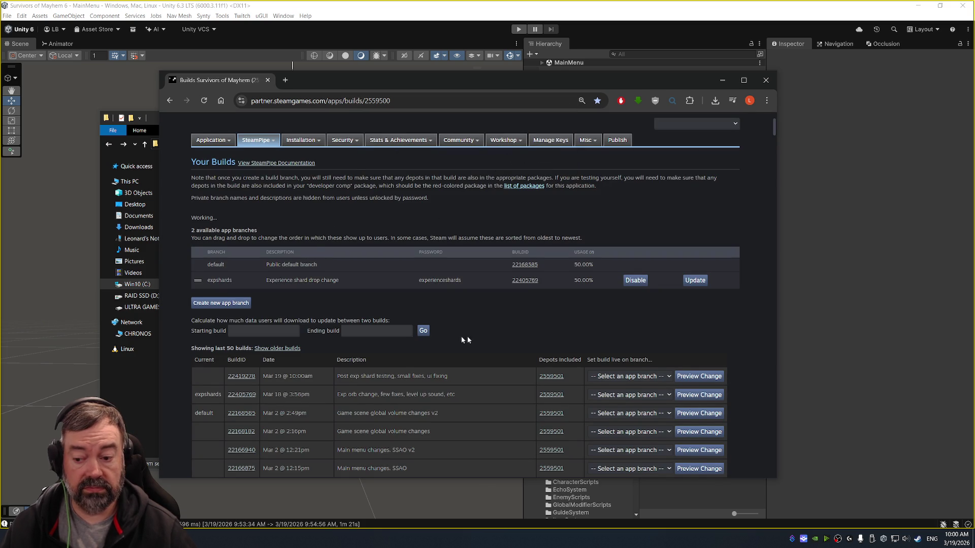
Step: Remove unused build 22405769 and delete the expshards branch
scroll(442, 316, down, 2)
click(244, 300)
click(297, 379)
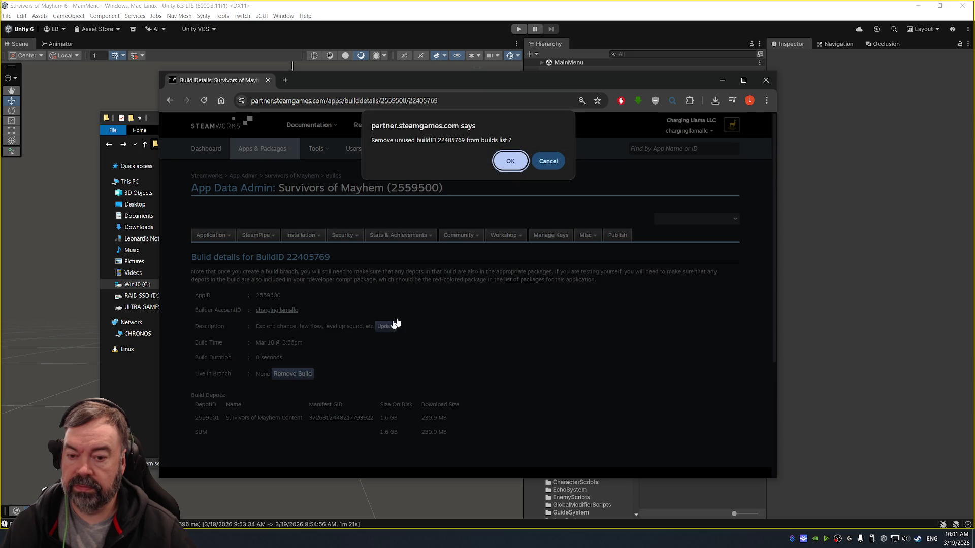
click(507, 162)
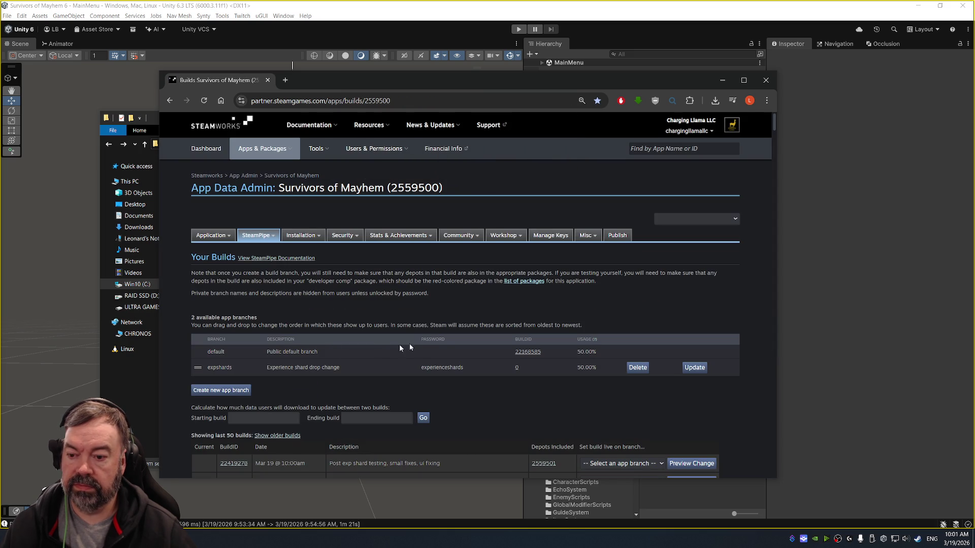
click(641, 370)
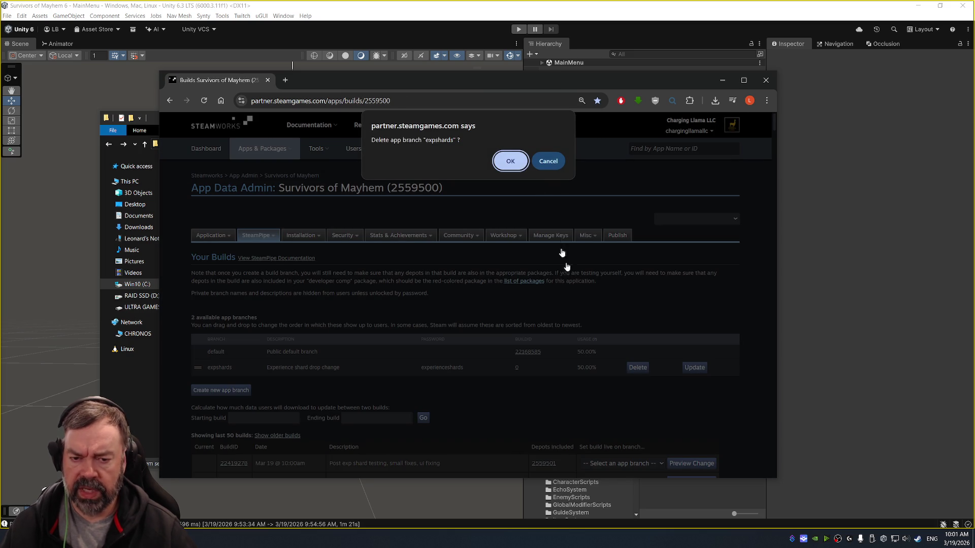
click(510, 157)
scroll(503, 346, down, 2)
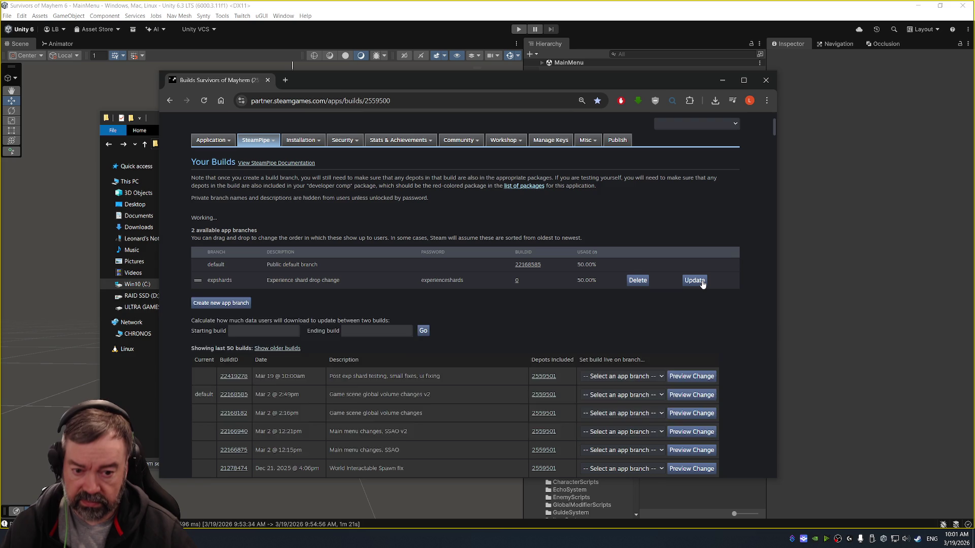
click(703, 282)
click(235, 376)
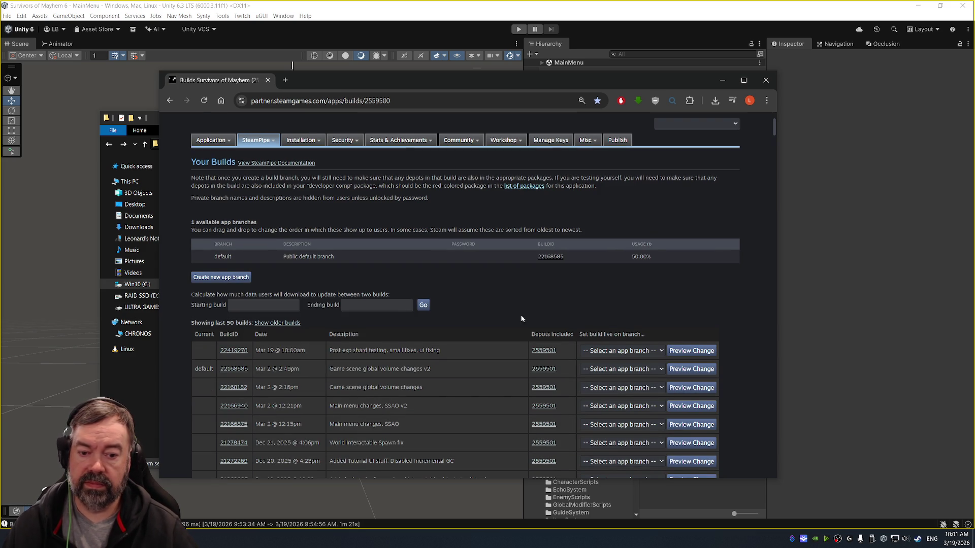
scroll(488, 309, down, 1)
Step: Preview build 22419278 on the default branch and set it live, submitting the SMS code
click(610, 305)
click(606, 320)
click(701, 307)
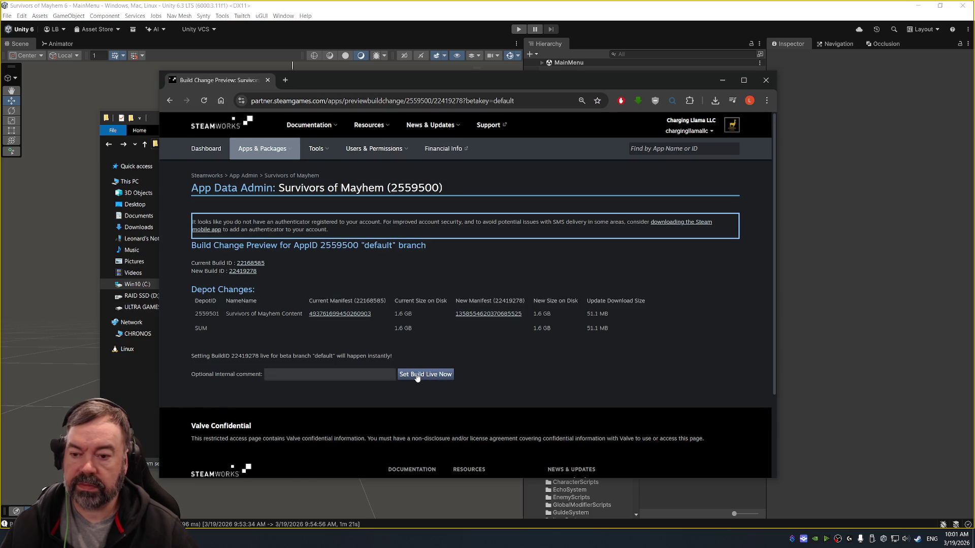
click(416, 377)
click(511, 159)
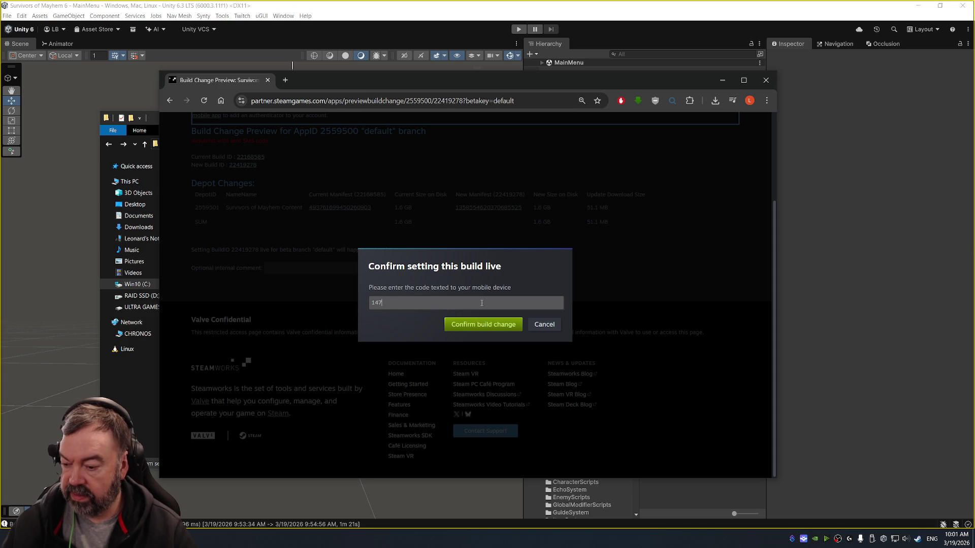
click(480, 324)
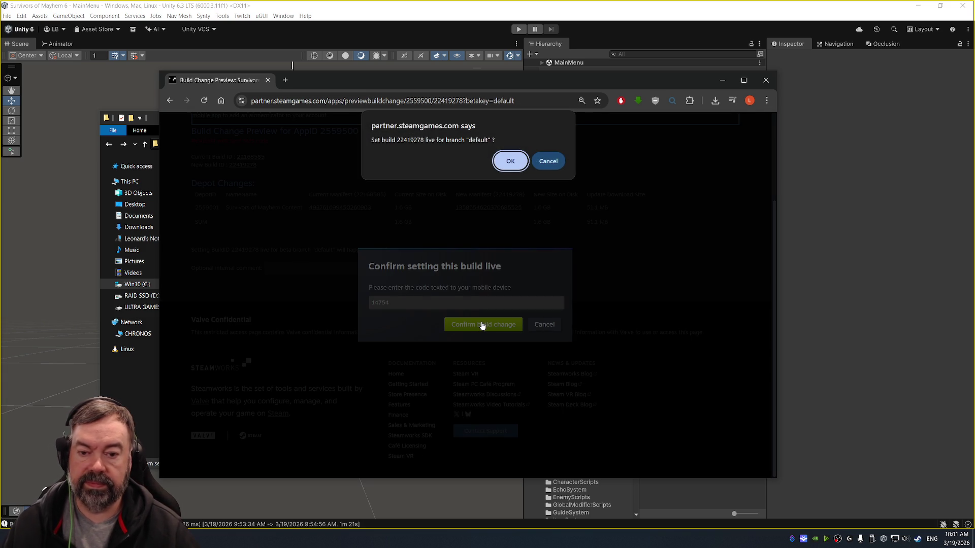
click(509, 161)
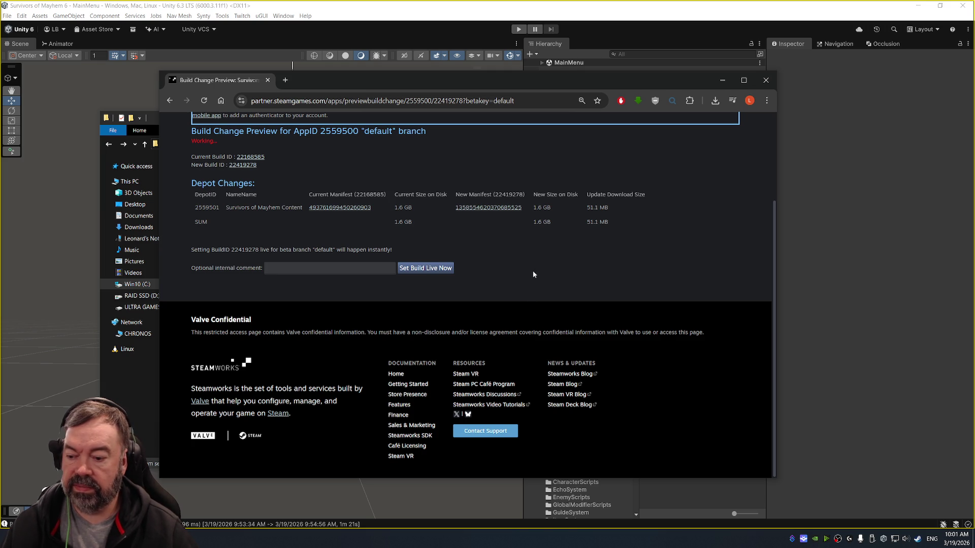
Step: Retry setting the build live, reload the preview, and return to the Survivors of Mayhem landing page
scroll(548, 284, up, 2)
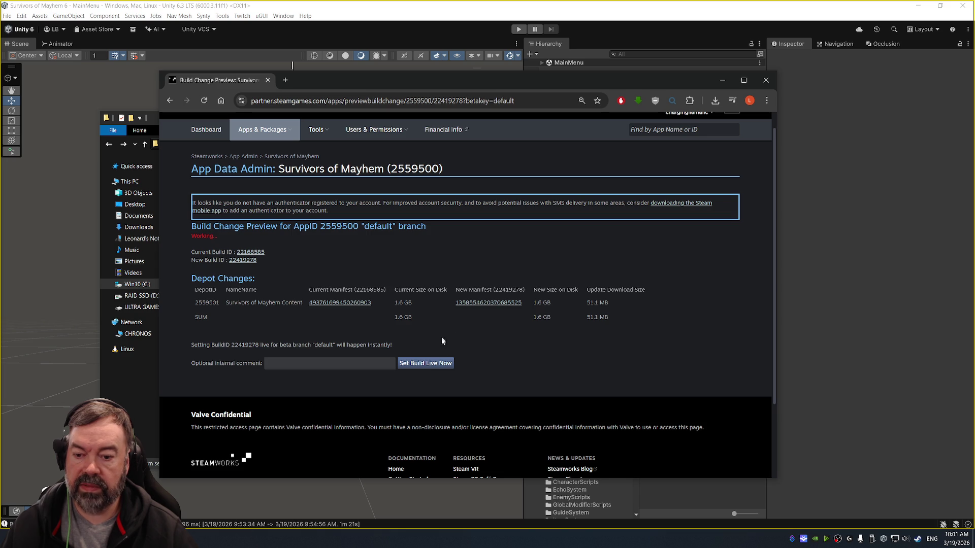
scroll(193, 237, down, 2)
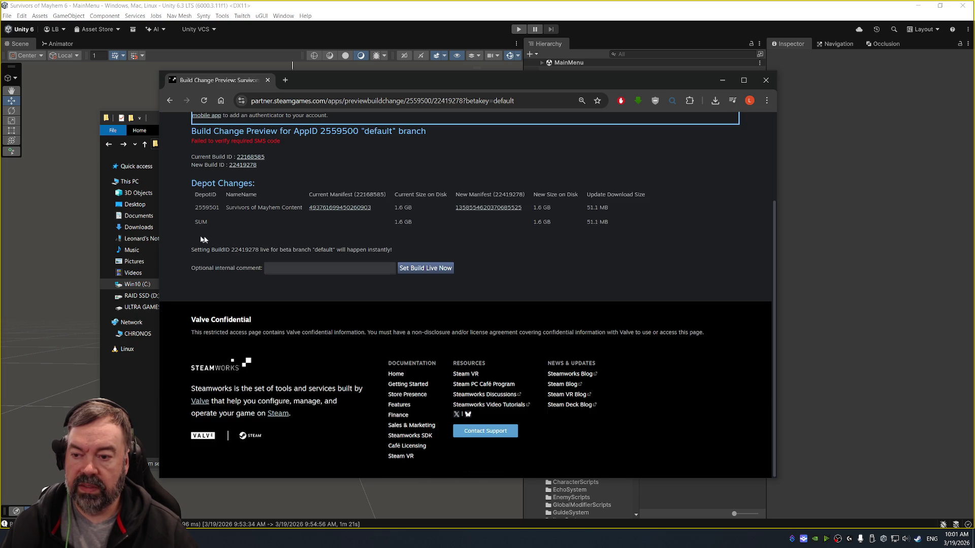
scroll(389, 233, up, 1)
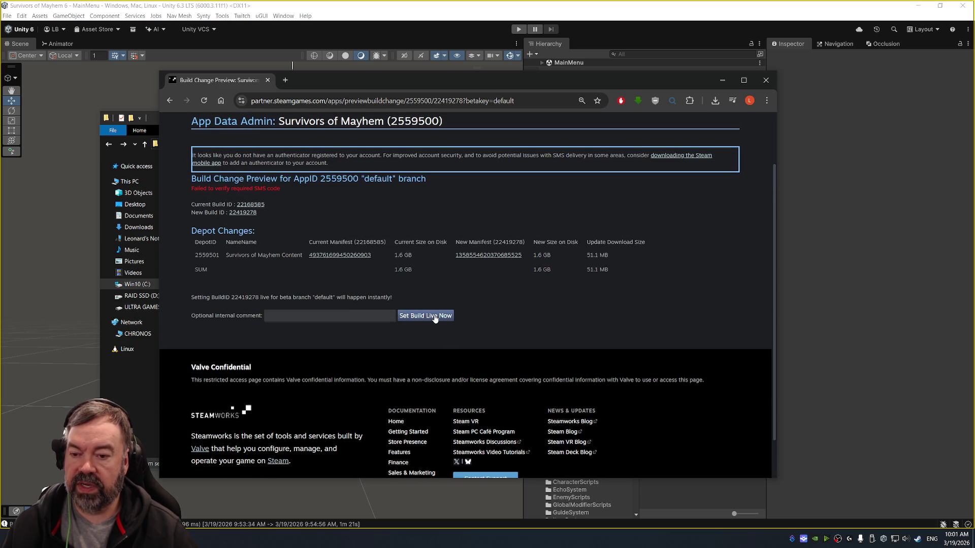
click(435, 319)
click(501, 159)
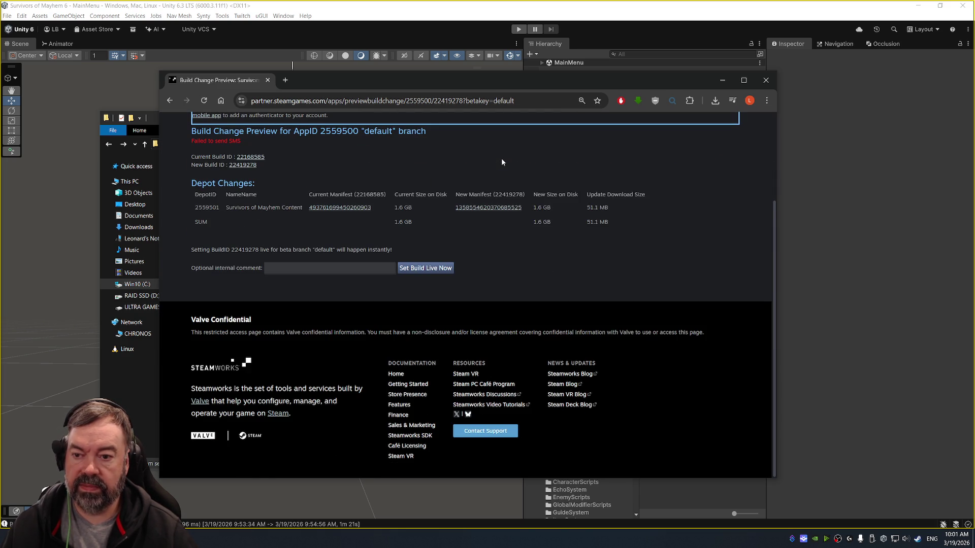
scroll(456, 204, up, 3)
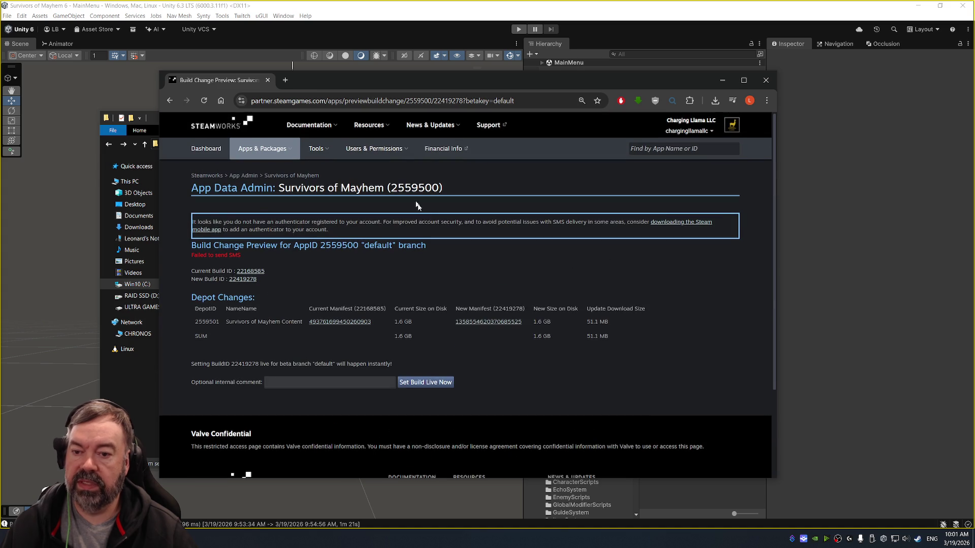
key(F5)
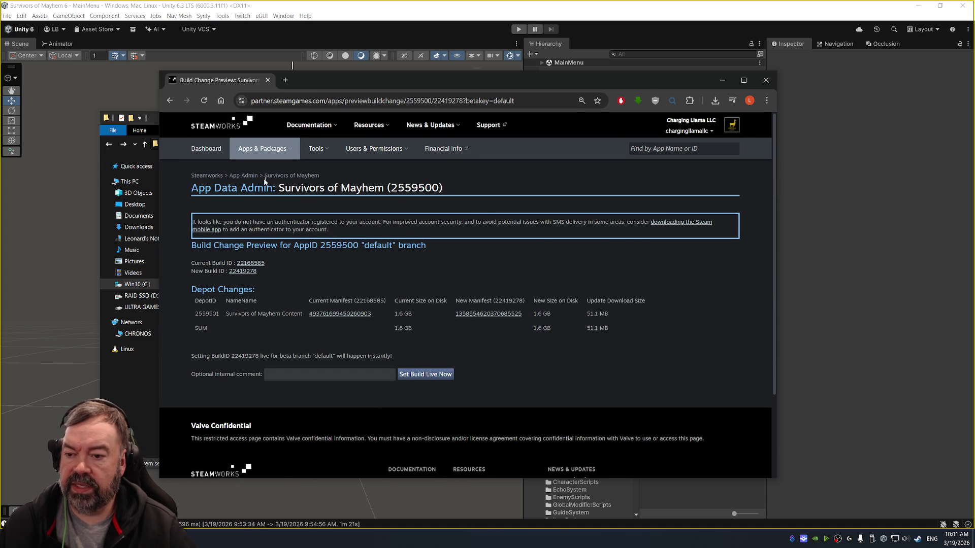
click(279, 176)
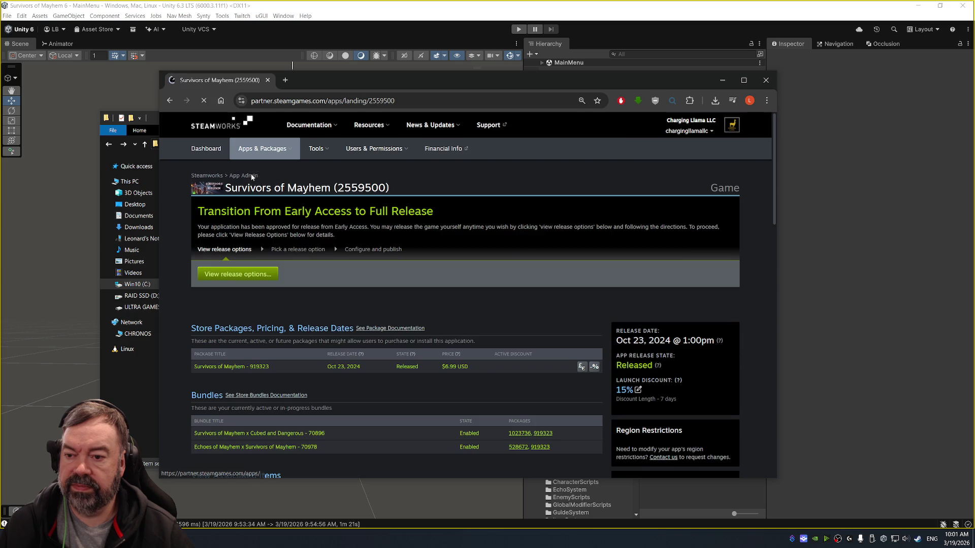
Step: From the builds page, set build 22419278 live on default again, entering the SMS code and confirming
click(336, 189)
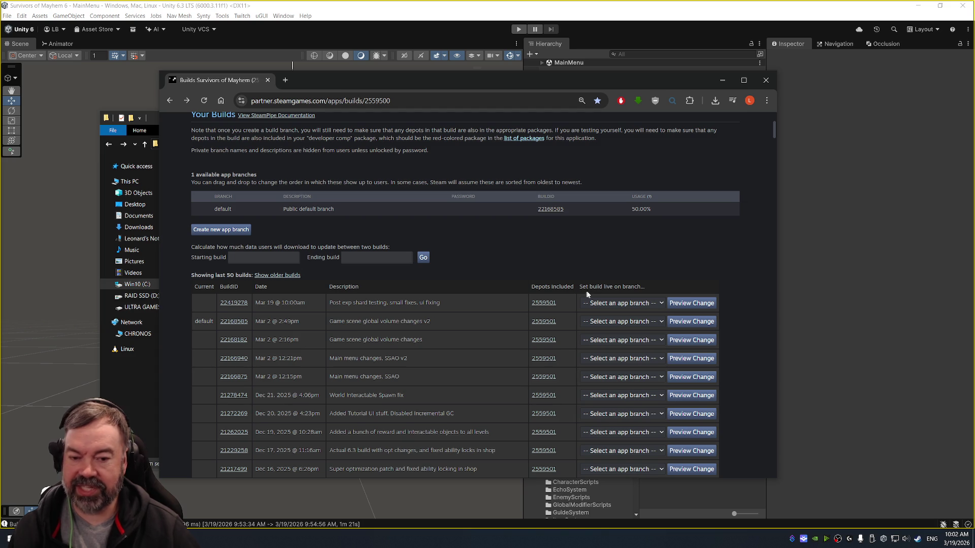
click(613, 305)
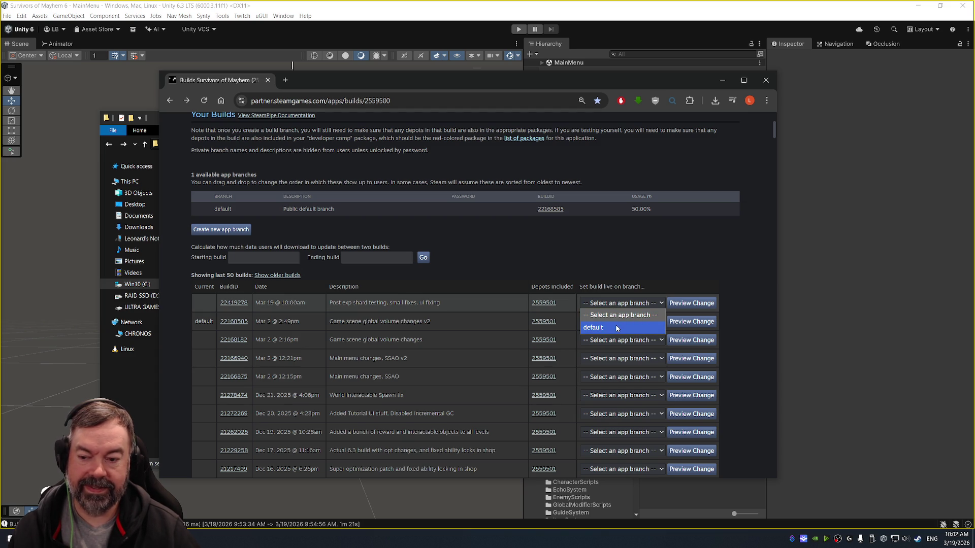
click(614, 329)
click(692, 305)
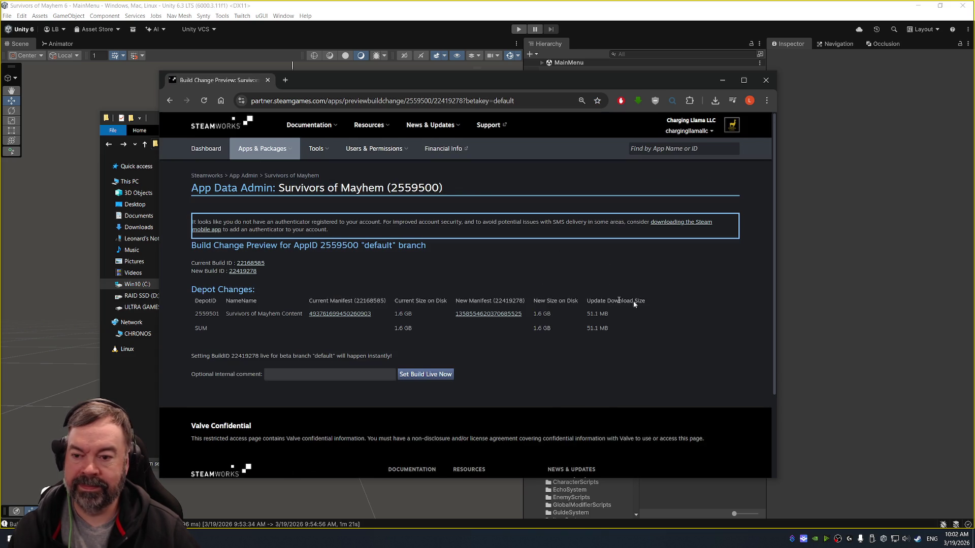
click(425, 376)
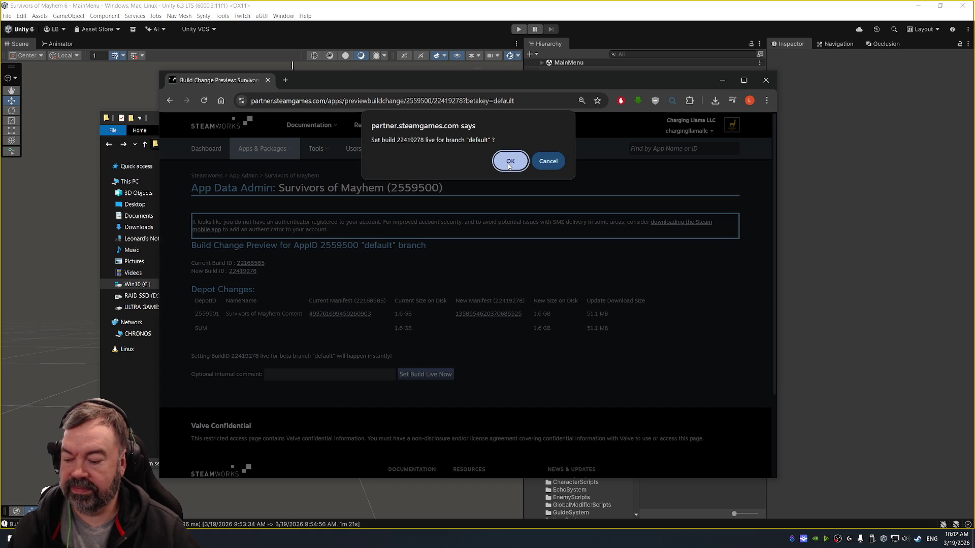
click(509, 162)
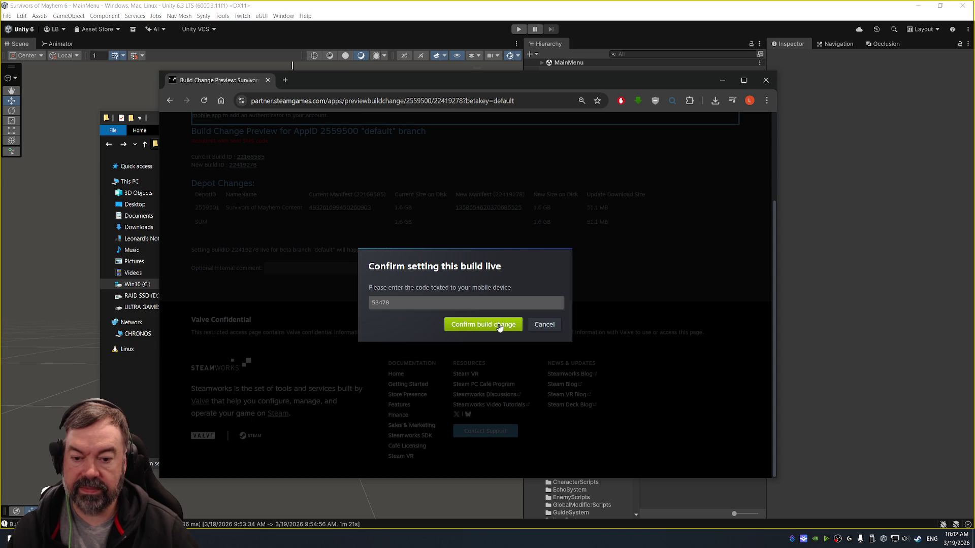
click(496, 327)
click(510, 161)
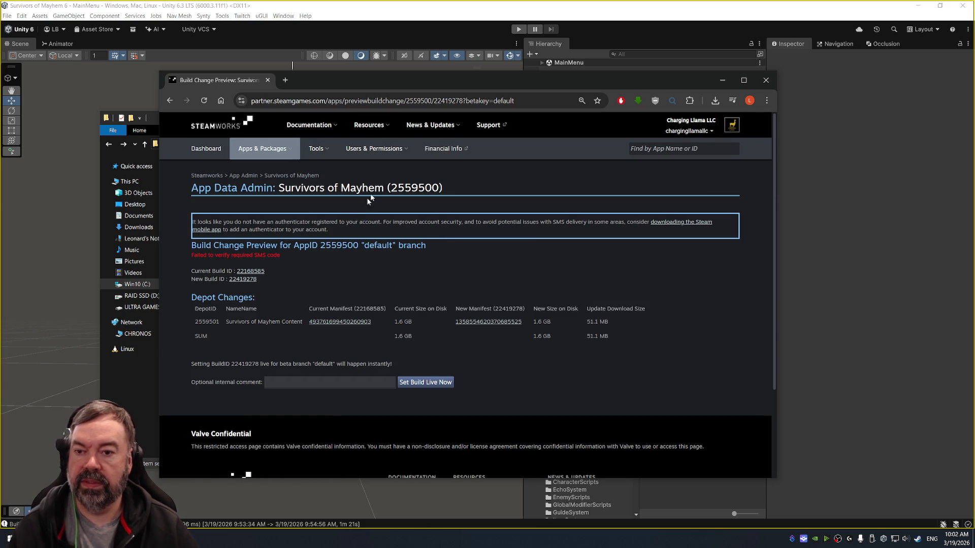
Step: Search 'steam services status' in a new tab and review the steamstat.us status page
click(286, 81)
text(ste)
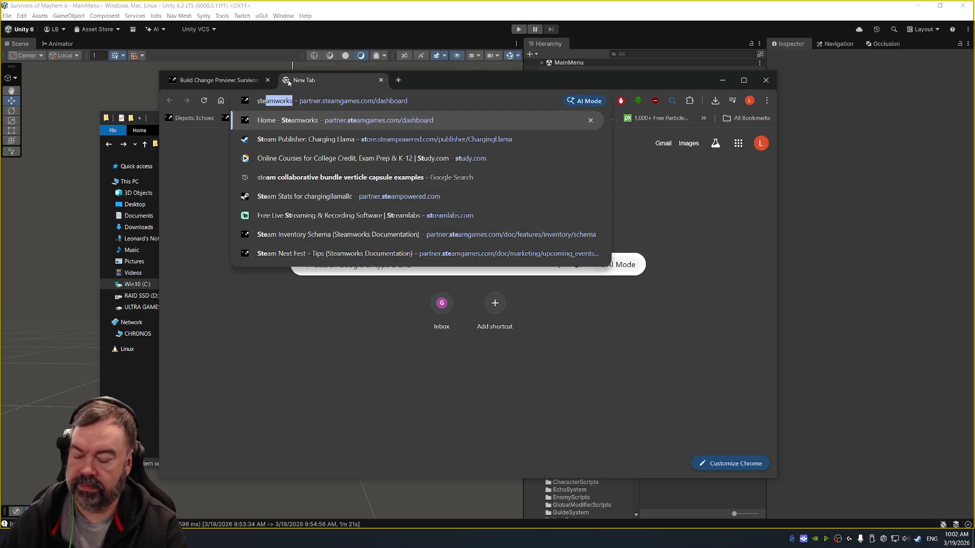
text(am services status)
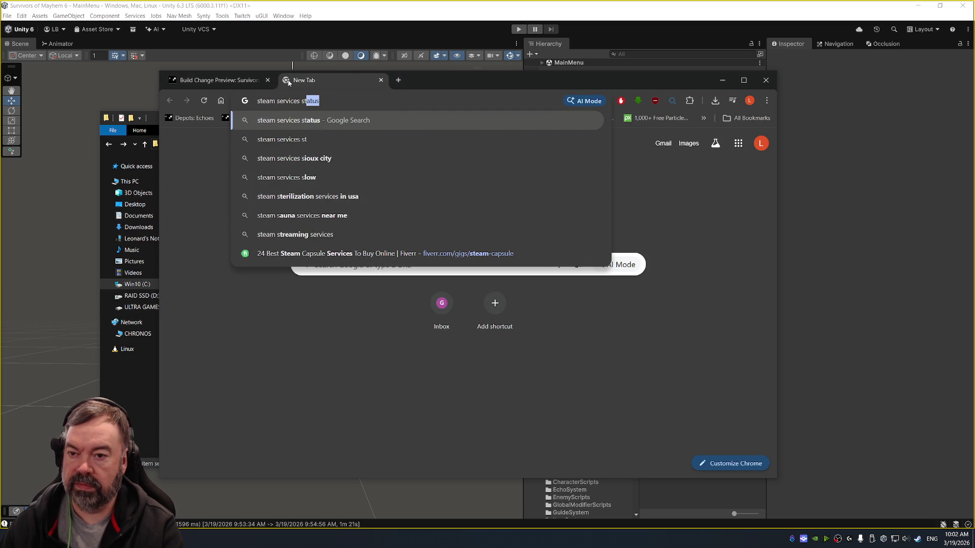
key(Return)
click(299, 218)
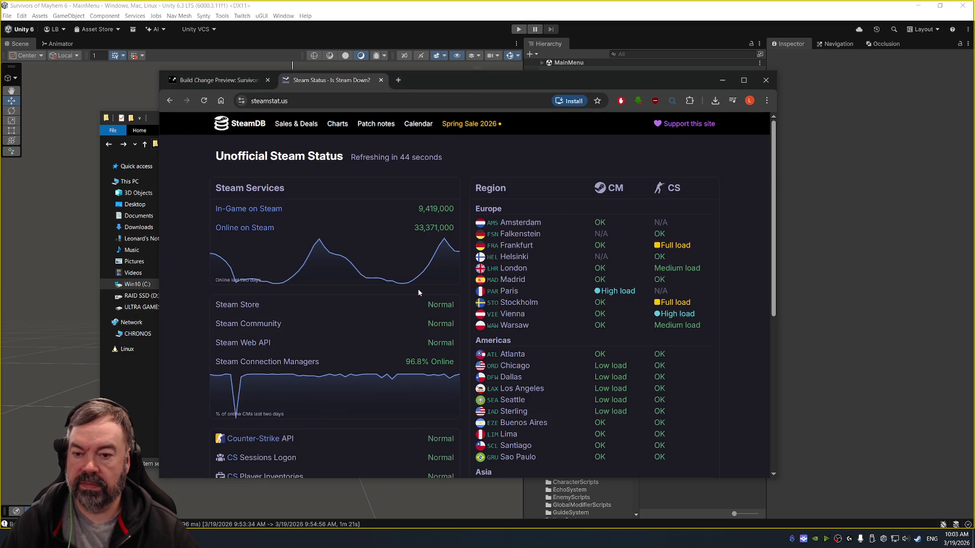
scroll(386, 356, down, 3)
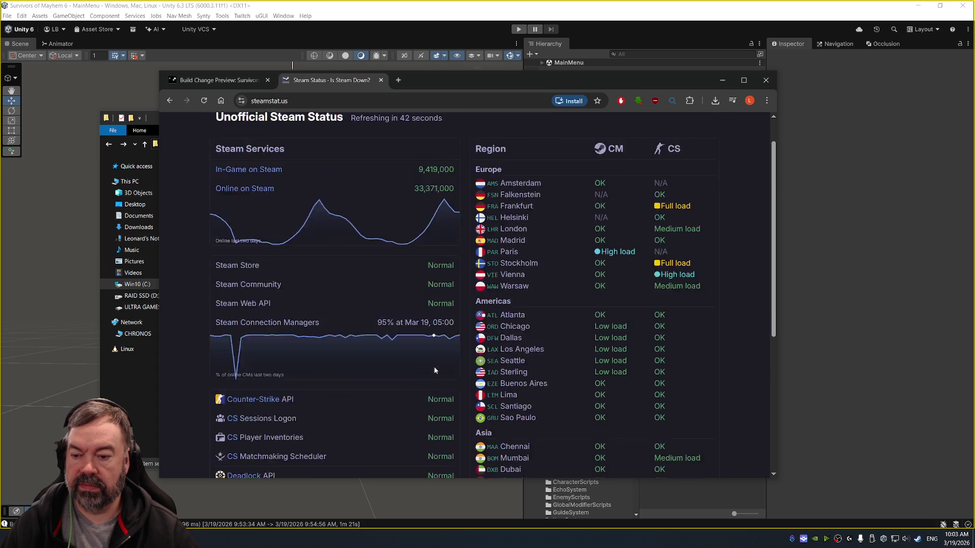
scroll(341, 318, down, 3)
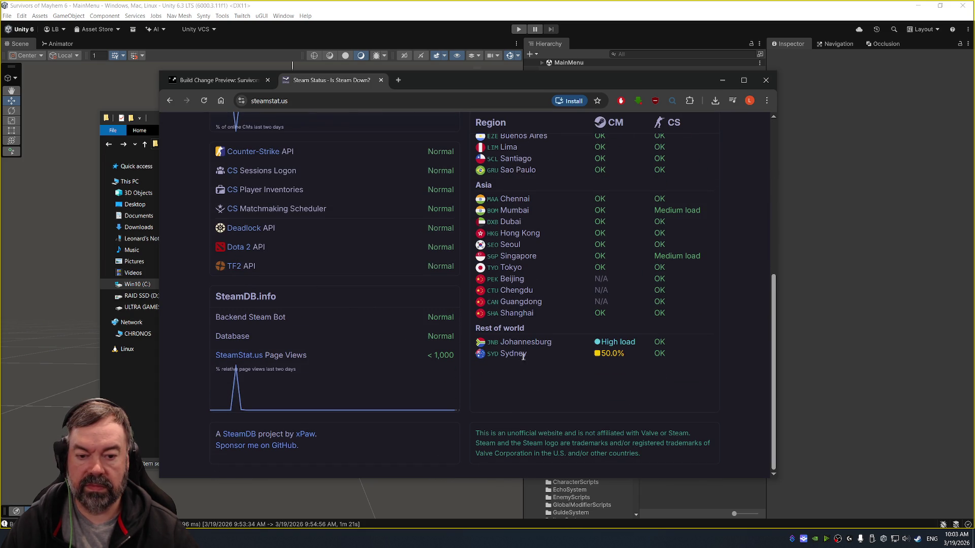
scroll(530, 351, up, 6)
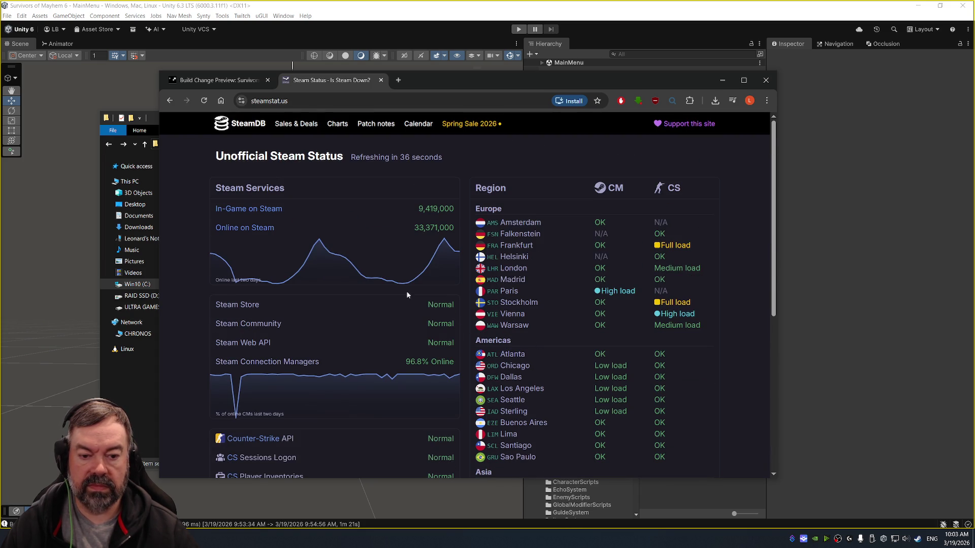
Step: Add 'sms' to the search to look for SMS code problems, then close the tab
key(alt+Left)
click(378, 138)
text(s)
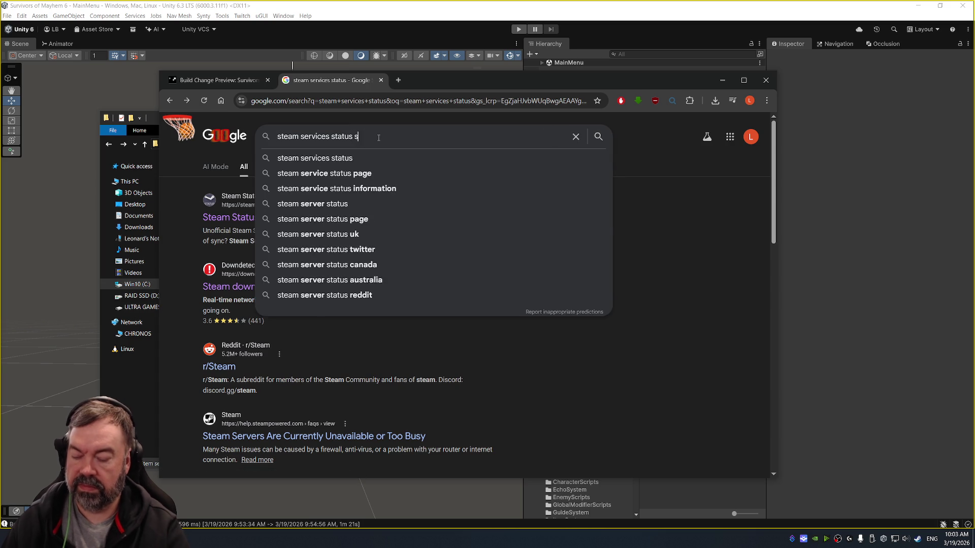
text(ms)
key(Return)
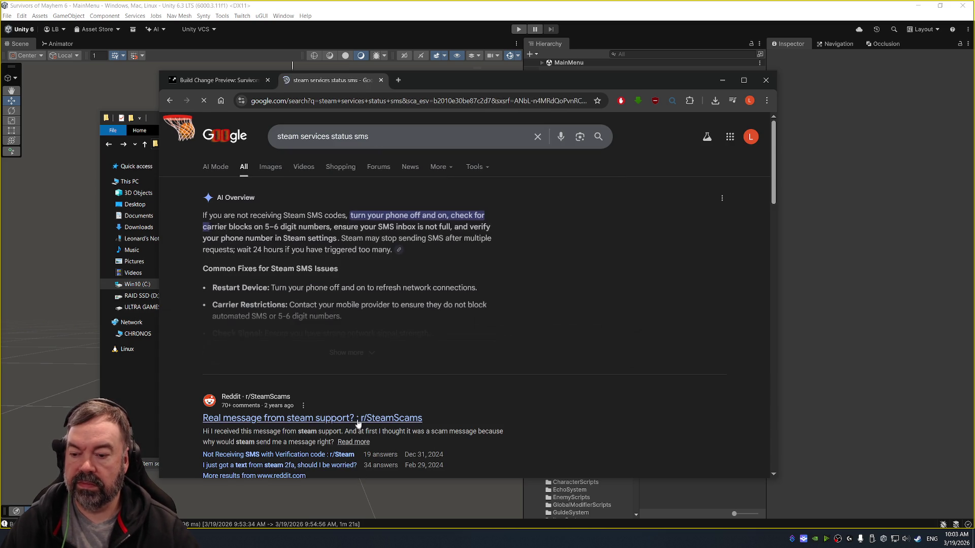
key(ctrl+w)
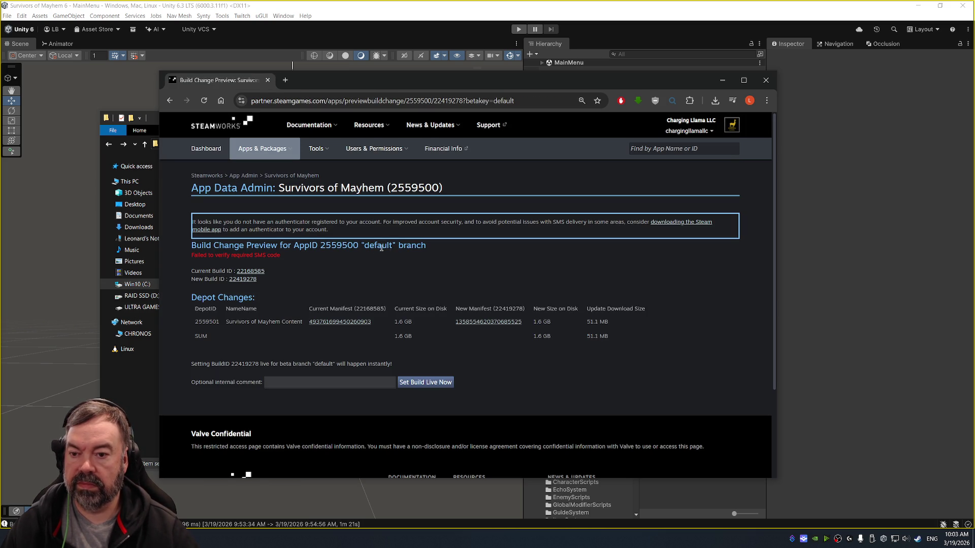
Step: Reload the page and reopen the Steamworks builds list in an enlarged window
key(F5)
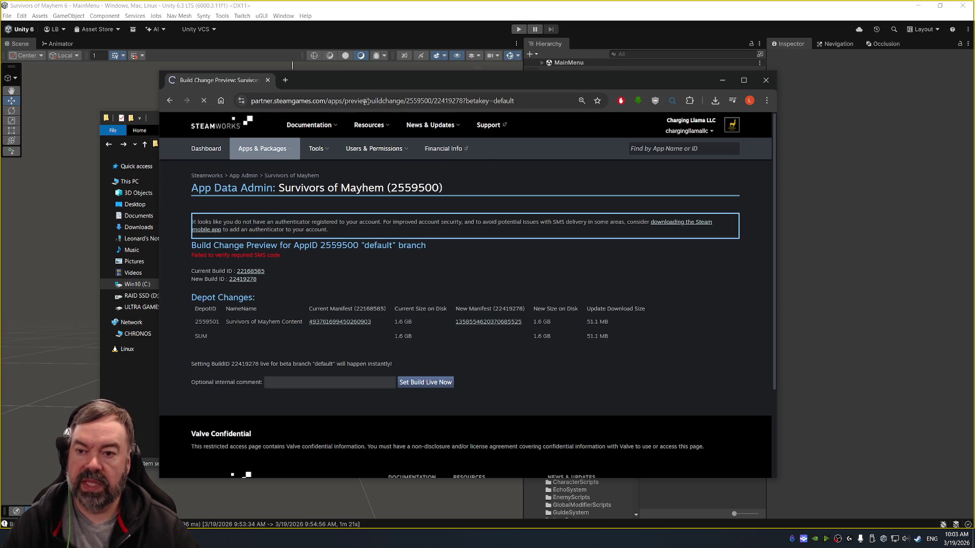
click(117, 113)
click(254, 127)
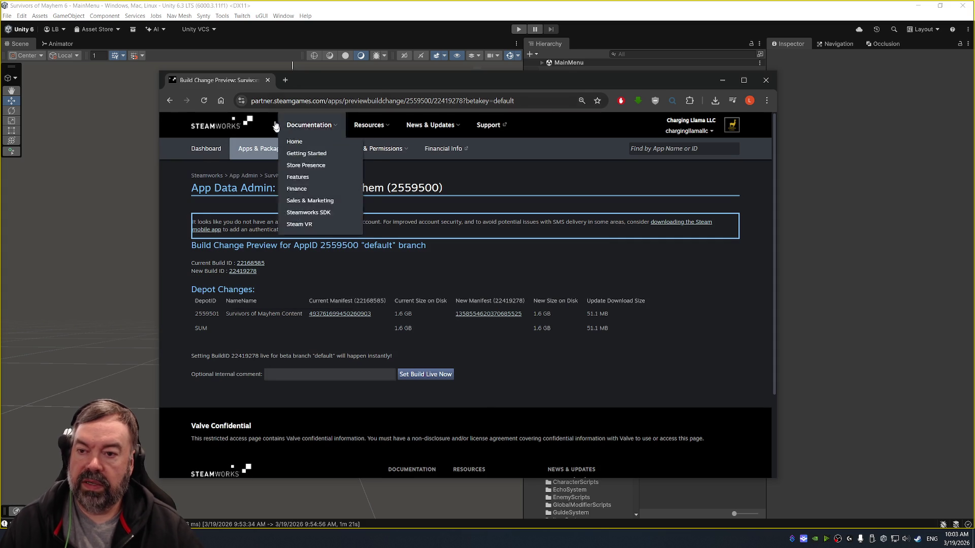
click(267, 80)
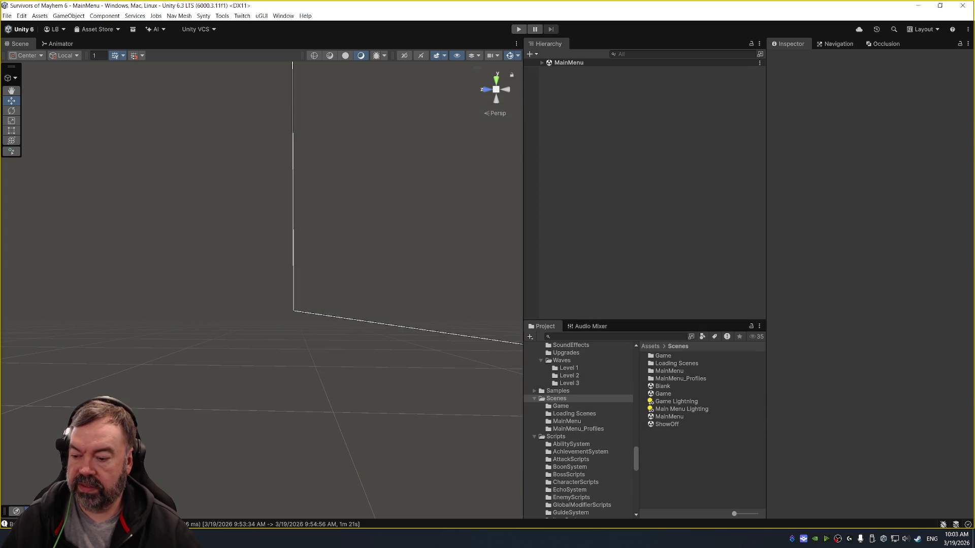
key(ctrl+p)
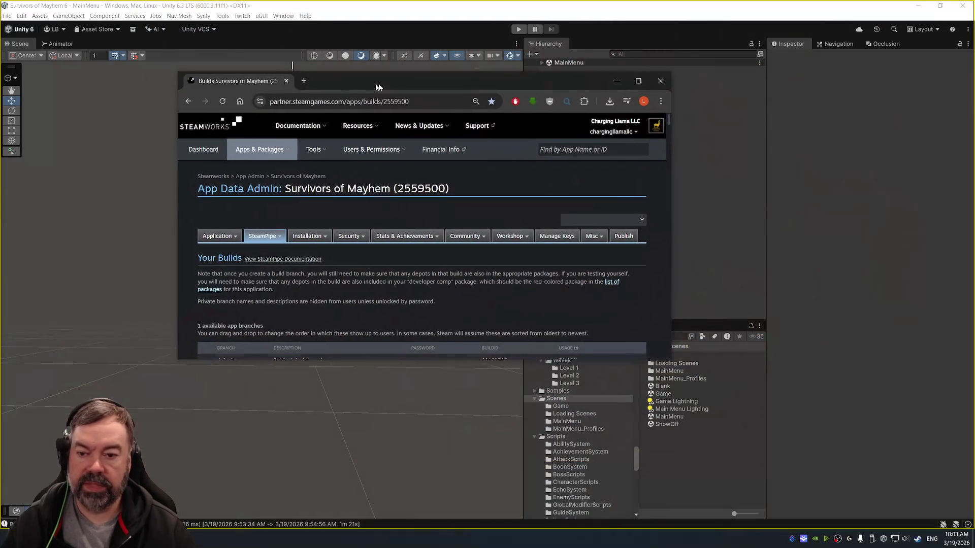
mouse_move(682, 362)
mouse_down()
mouse_move(820, 492)
mouse_move(811, 491)
mouse_up()
Step: Assign the newest build 22419278 to the default branch and request setting it live now
click(657, 450)
click(667, 464)
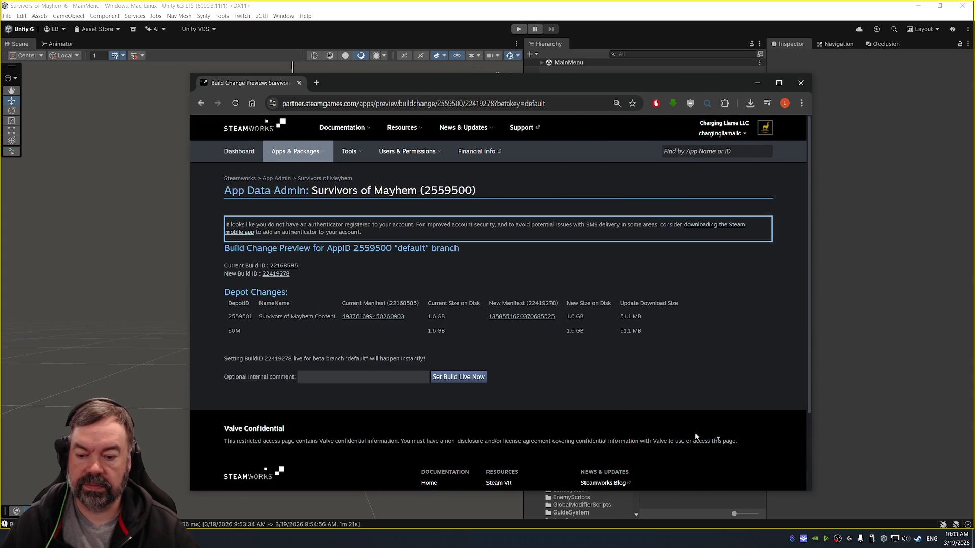
click(455, 378)
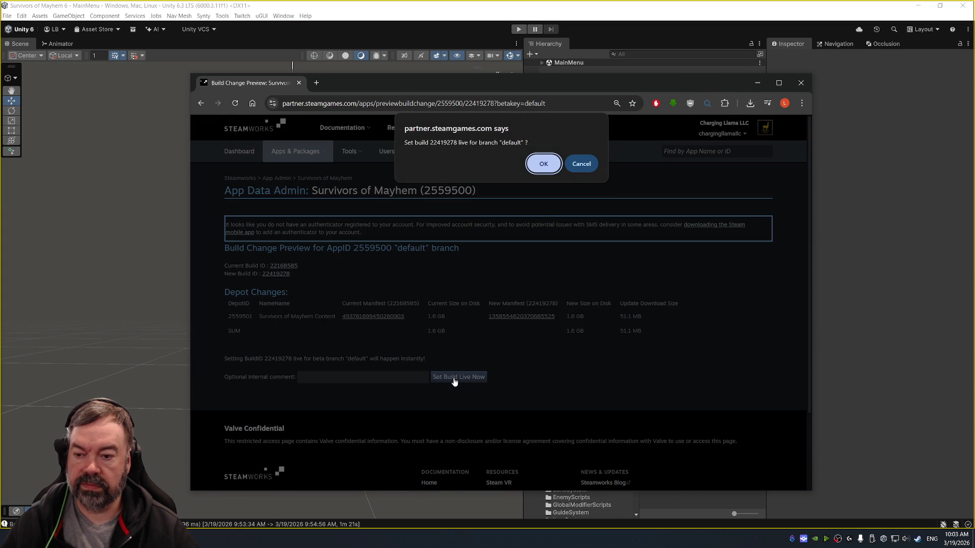
Step: Confirm the go-live with the texted SMS code and read the resulting failed-verification status
click(543, 163)
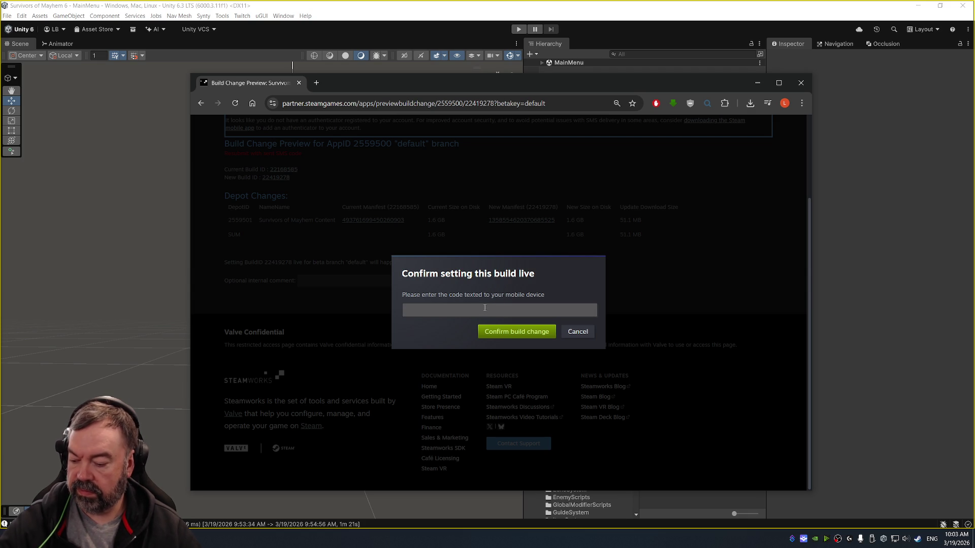
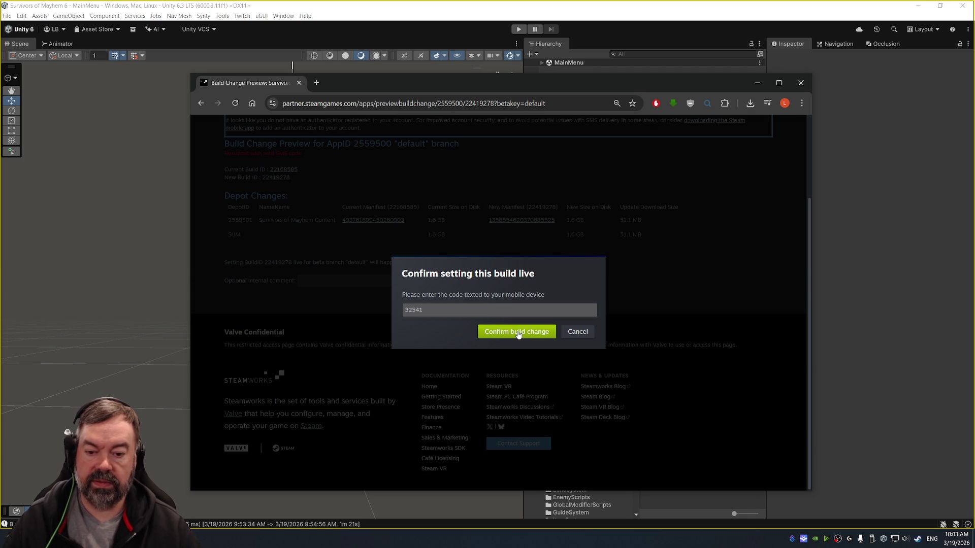
click(517, 332)
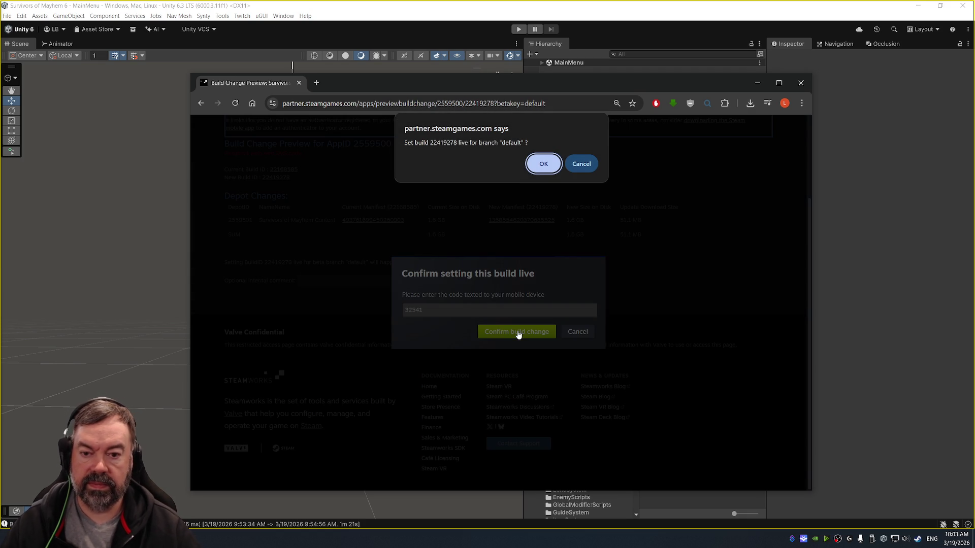
click(540, 165)
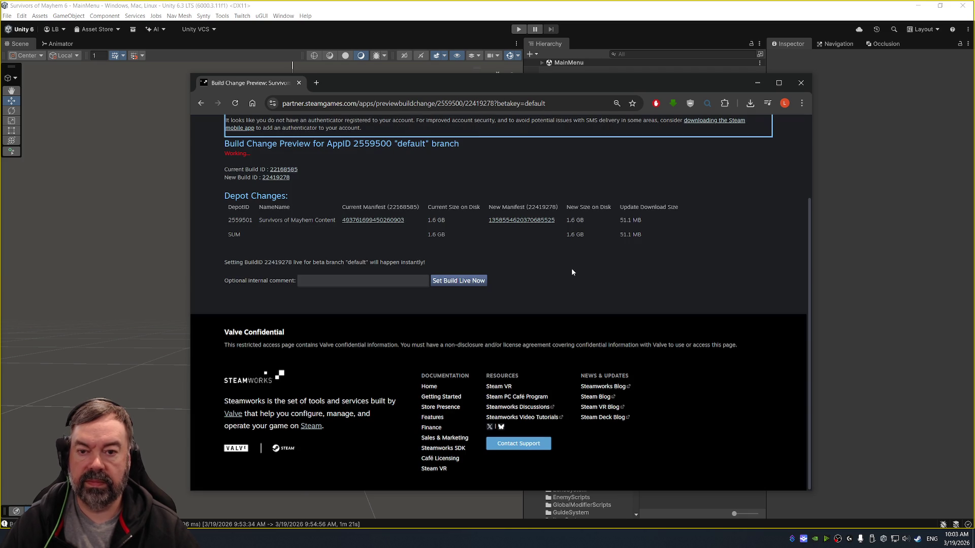
scroll(392, 233, up, 1)
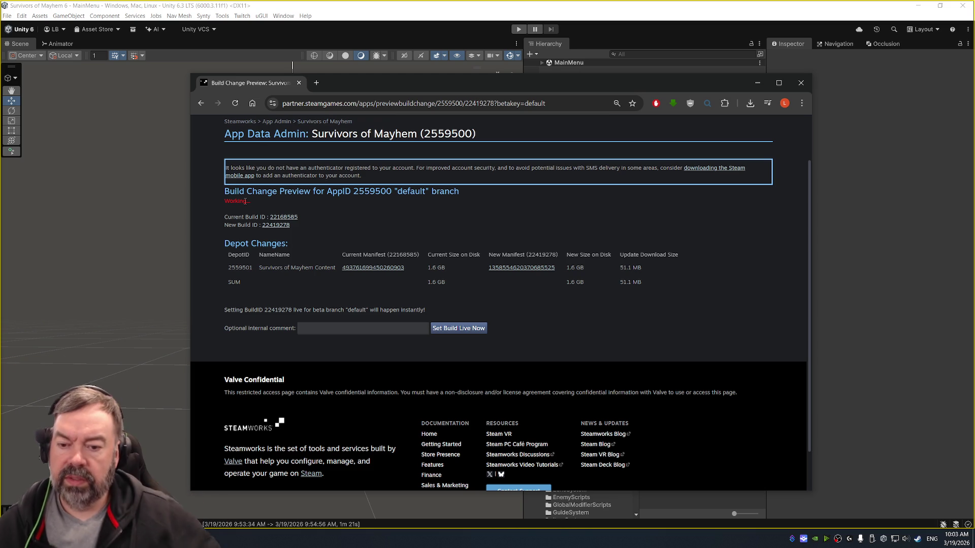
scroll(314, 144, down, 1)
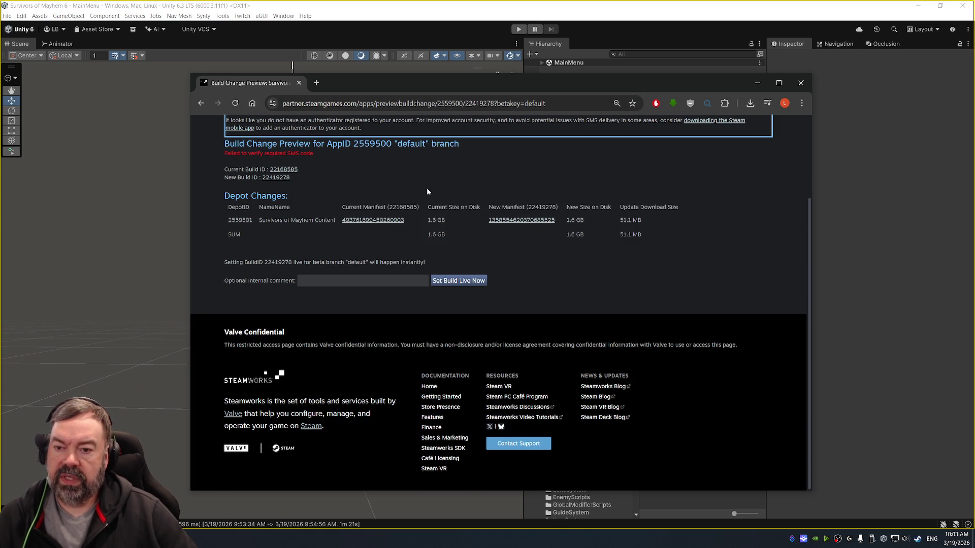
scroll(401, 185, up, 1)
scroll(399, 208, up, 1)
scroll(399, 210, up, 1)
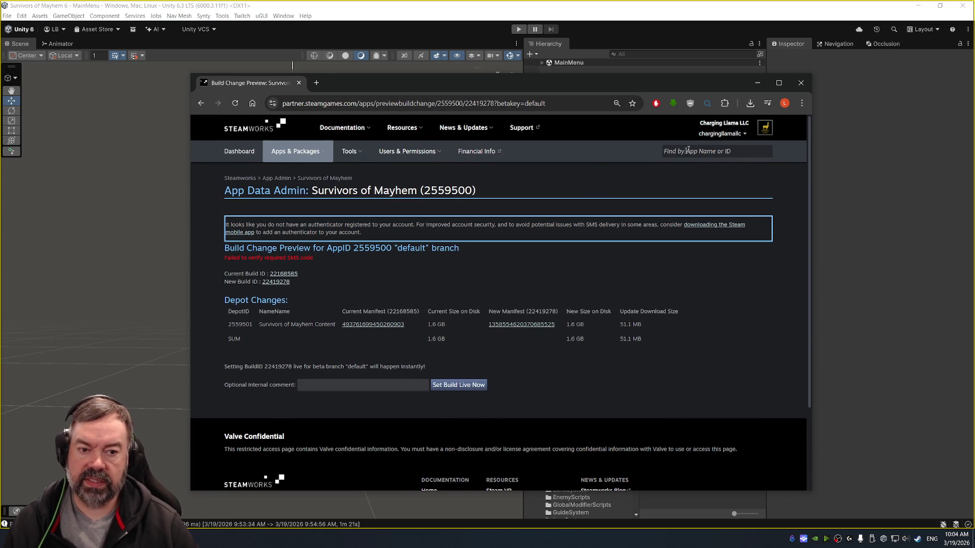
Step: Go from Steamworks support to the Steam Community chat and open the group's Home channel
mouse_move(491, 135)
click(534, 127)
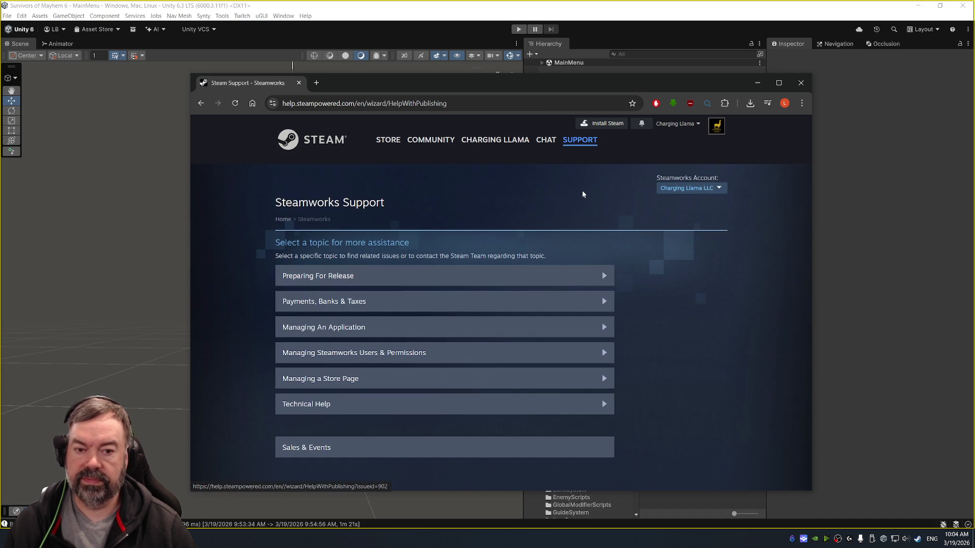
click(546, 141)
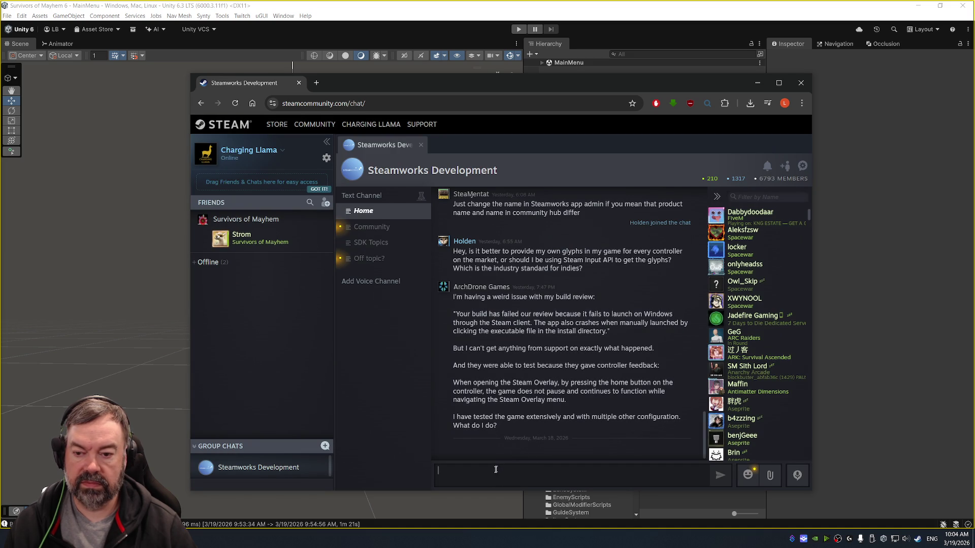
click(391, 229)
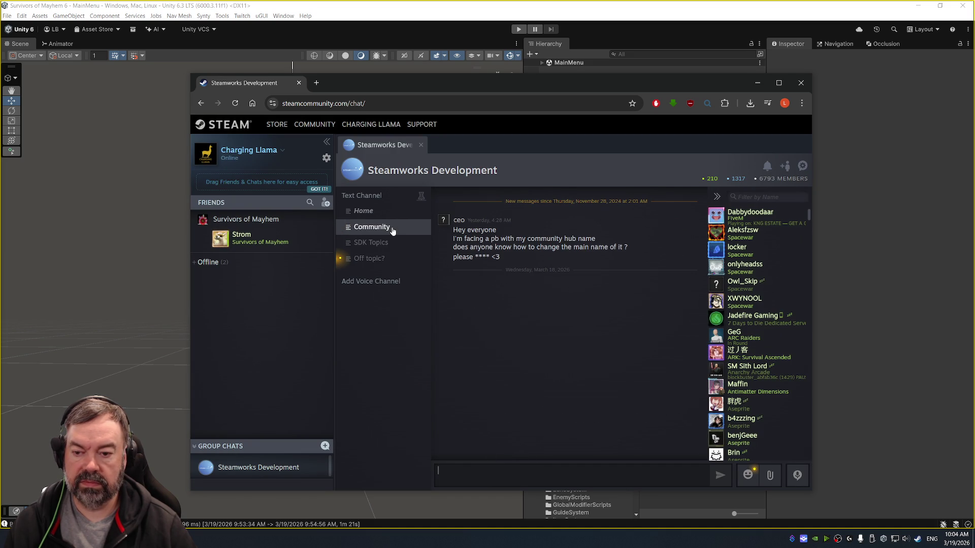
click(518, 486)
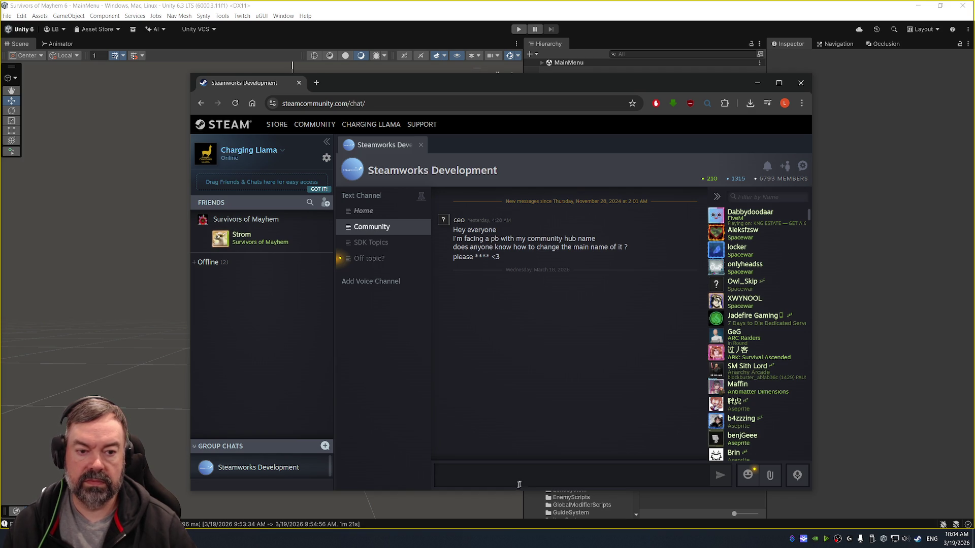
click(198, 262)
click(198, 263)
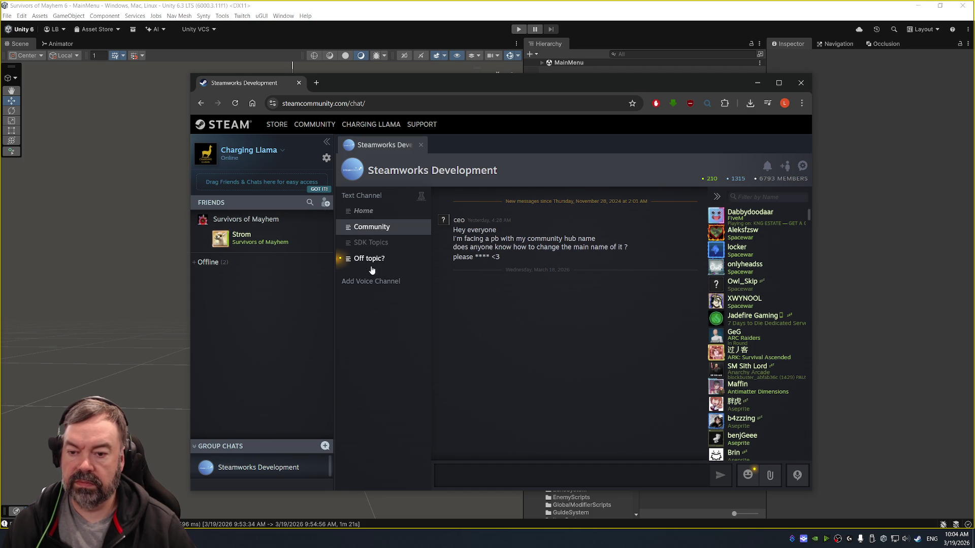
click(386, 212)
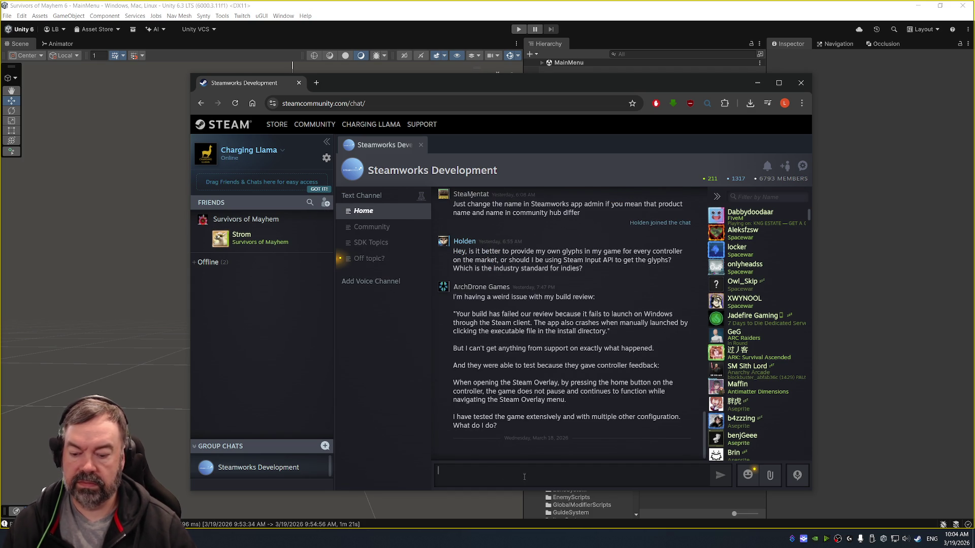
Step: Post a message asking whether SMS verification is down for anyone
text(SMS Verification down for an)
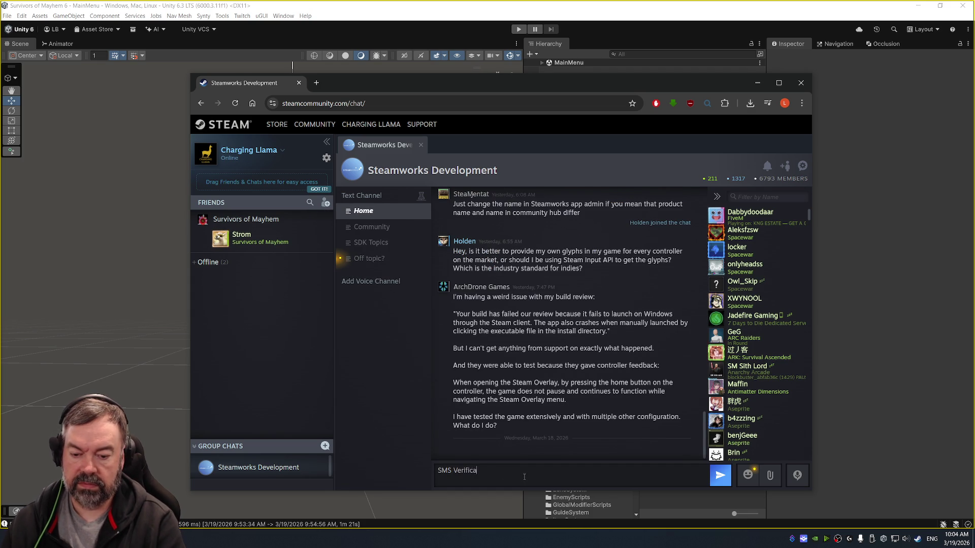
text(yone else? Can't set b)
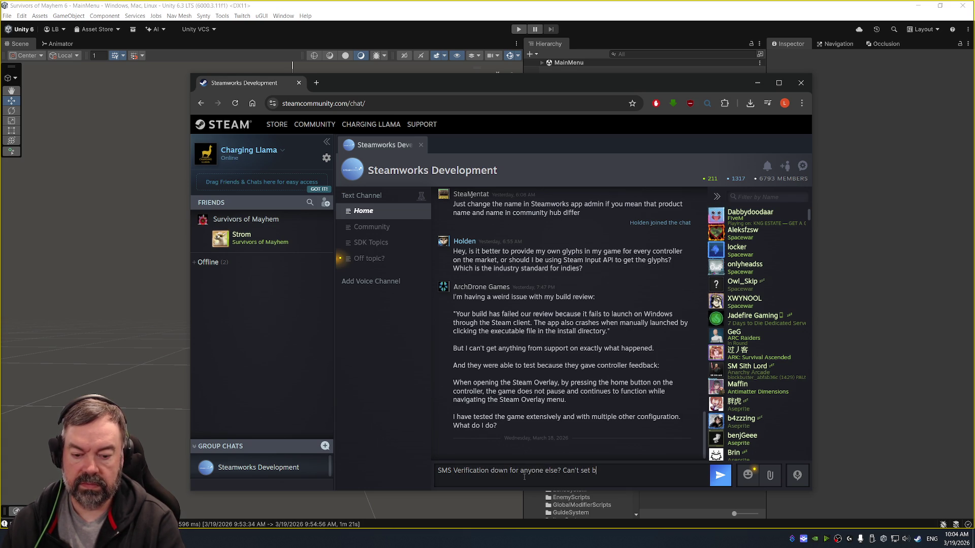
key(BackSpace)
text(m,)
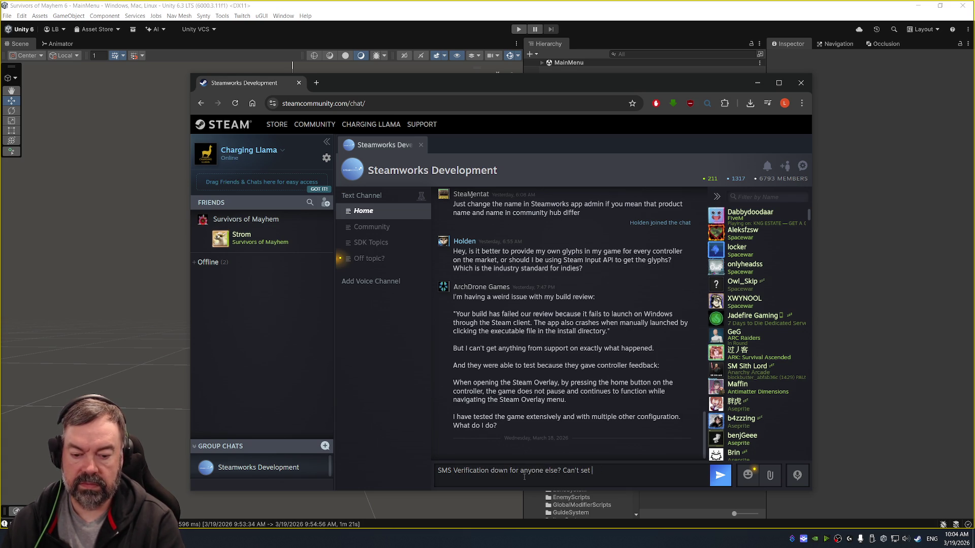
text(lt)
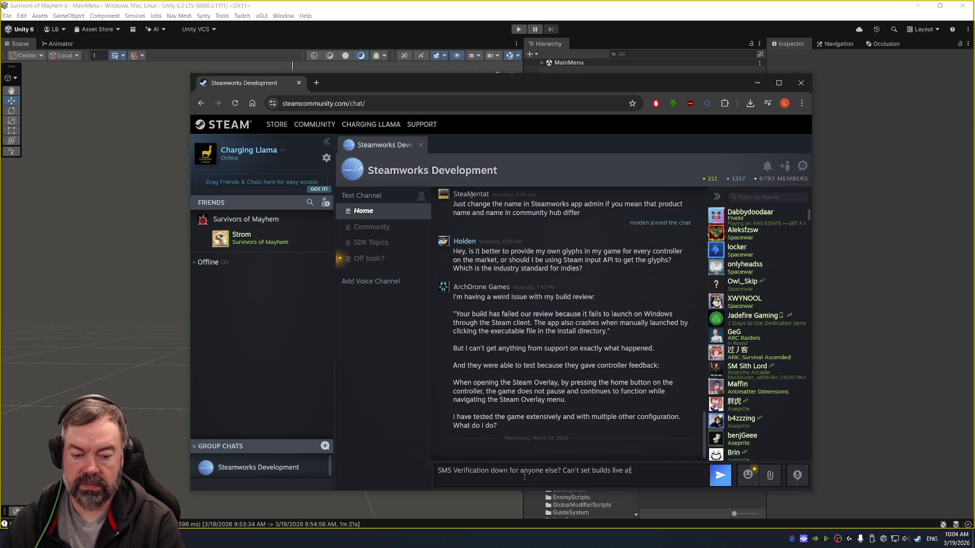
text(()
key(Return)
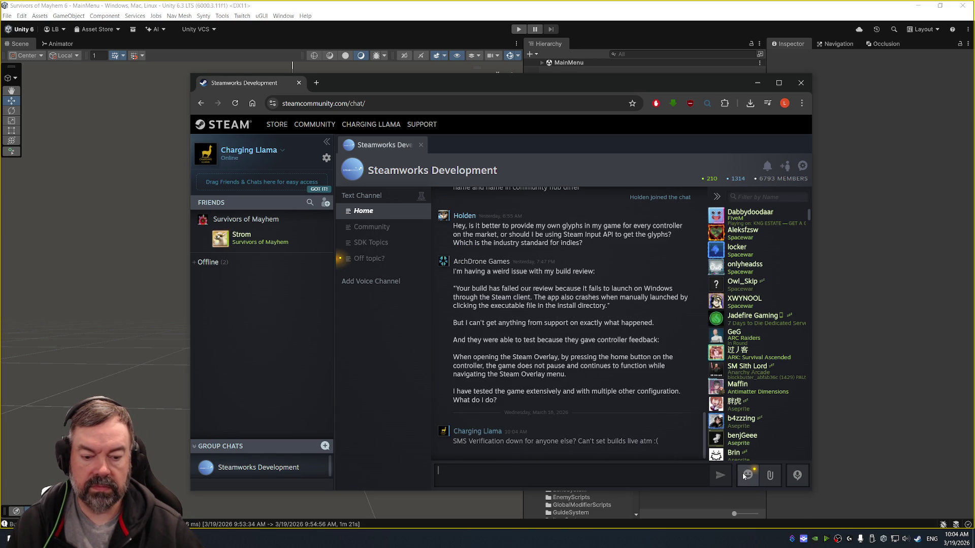
click(316, 83)
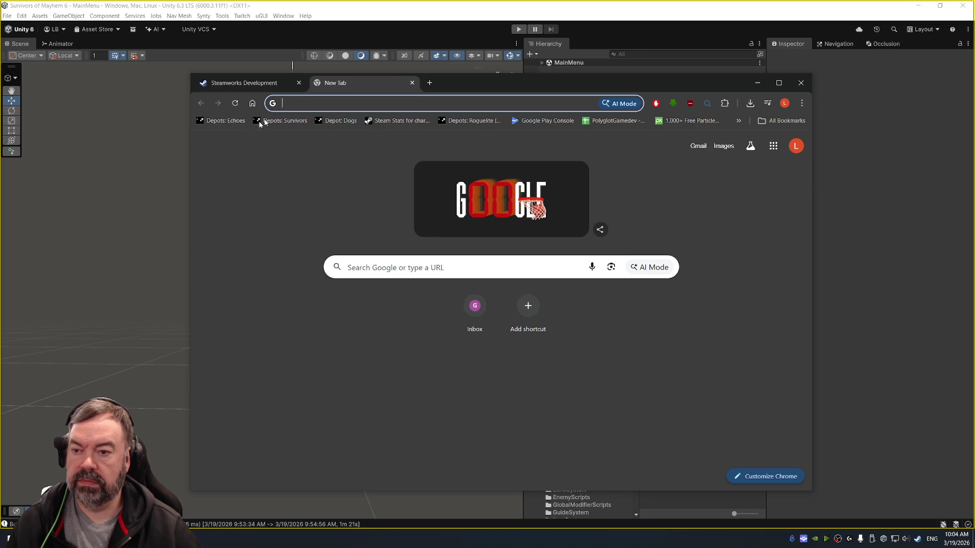
Step: Try setting build 22419278 live from the Survivors of Mayhem builds list, then return to the chat
click(307, 121)
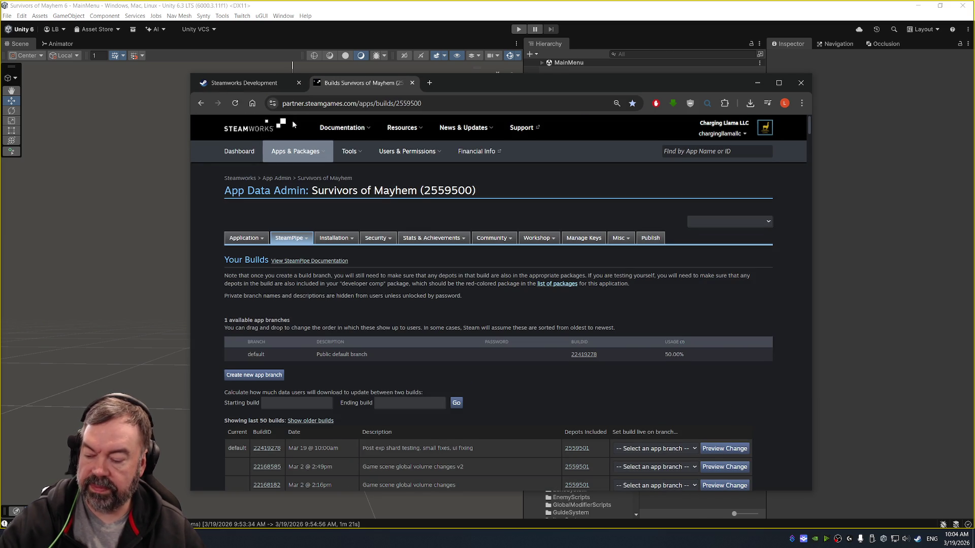
scroll(420, 314, down, 3)
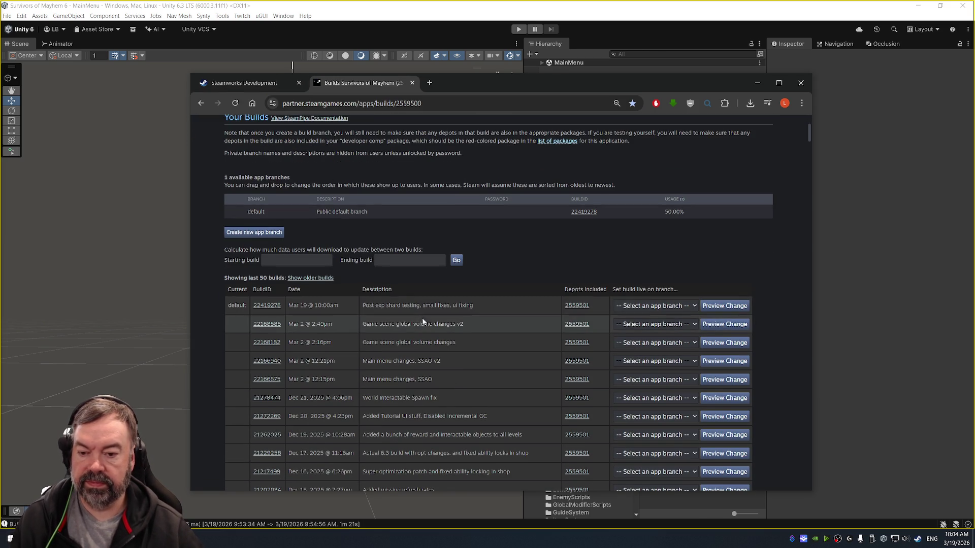
click(722, 306)
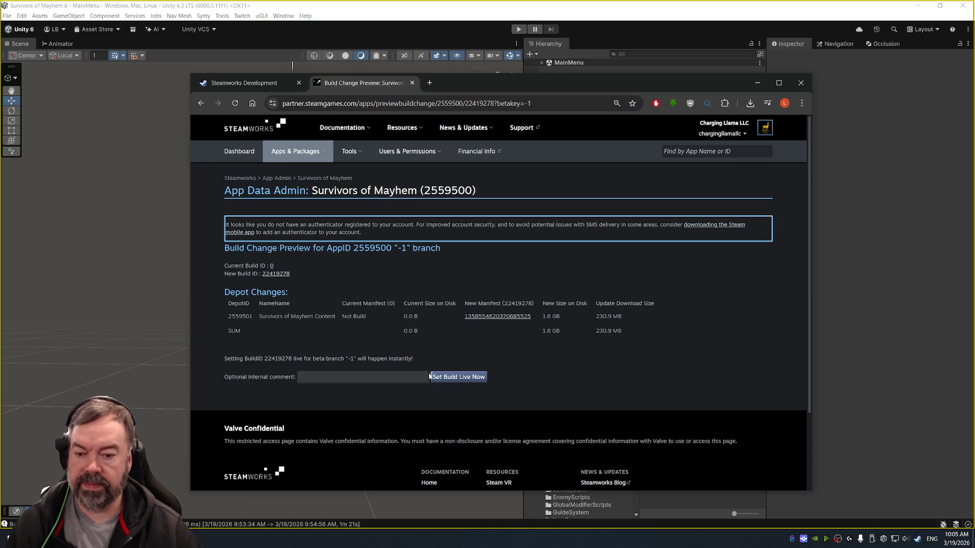
click(467, 382)
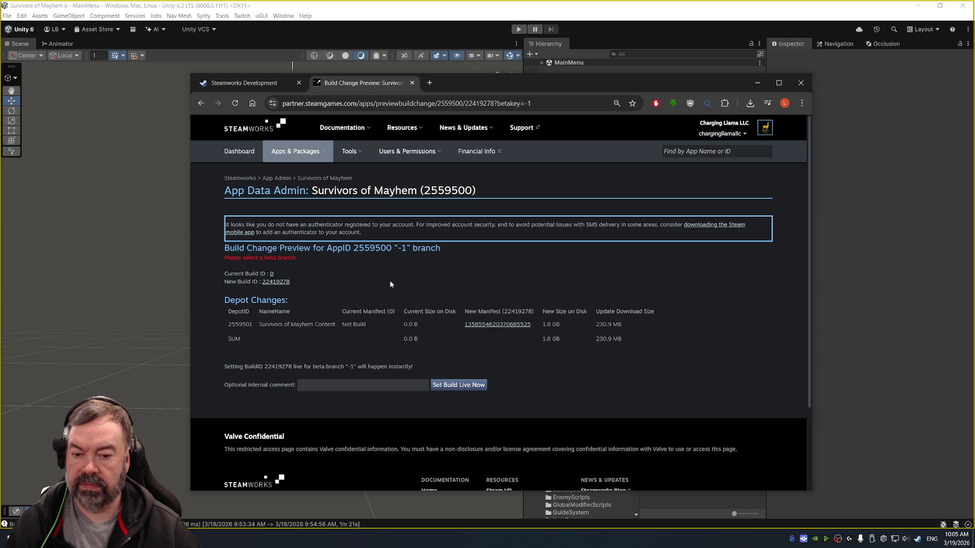
key(alt+Left)
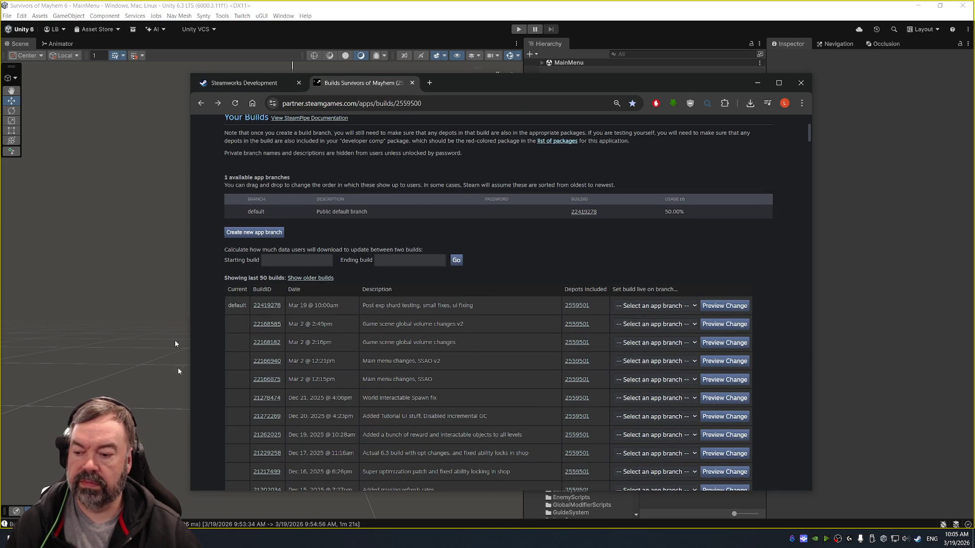
click(243, 83)
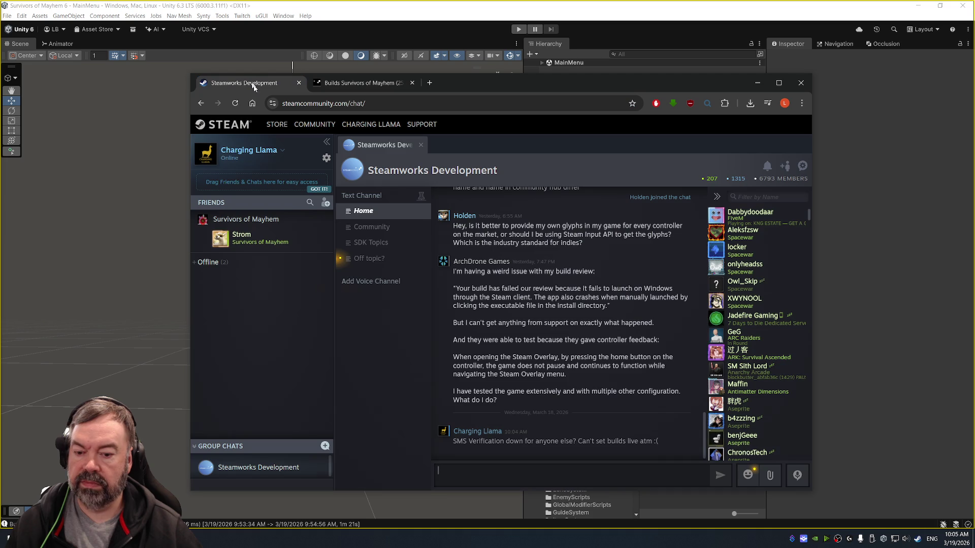
Step: Delete the SMS-verification post from the group chat and close the chat tab
right_click(584, 432)
click(599, 463)
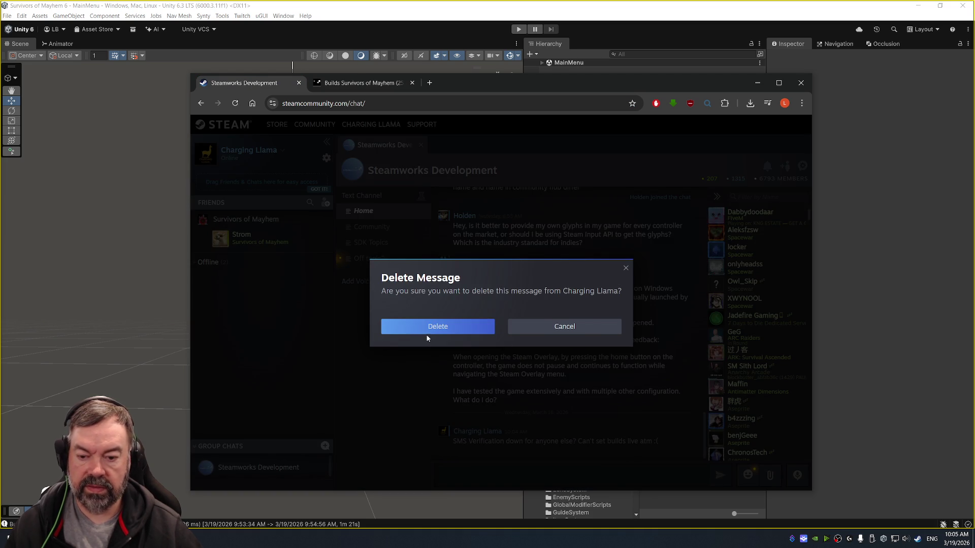
click(427, 331)
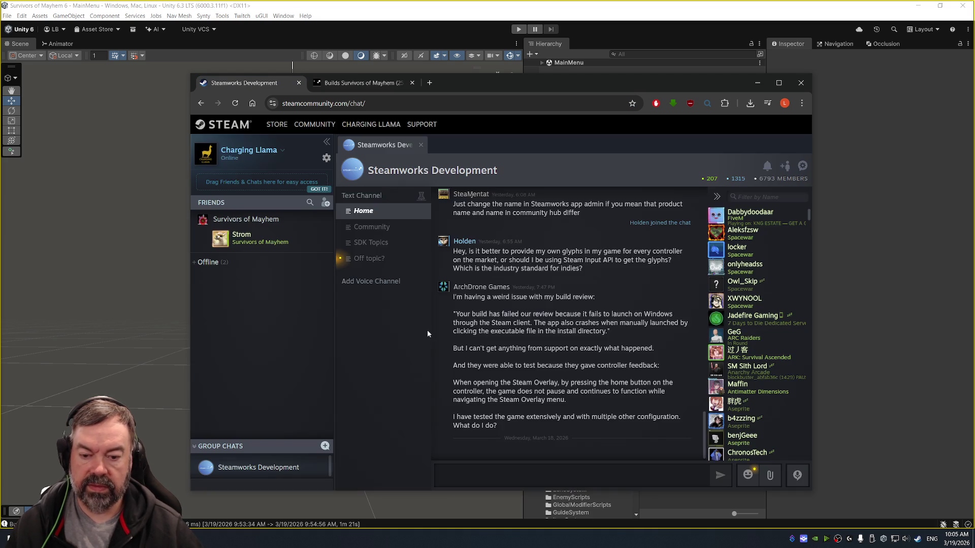
click(299, 83)
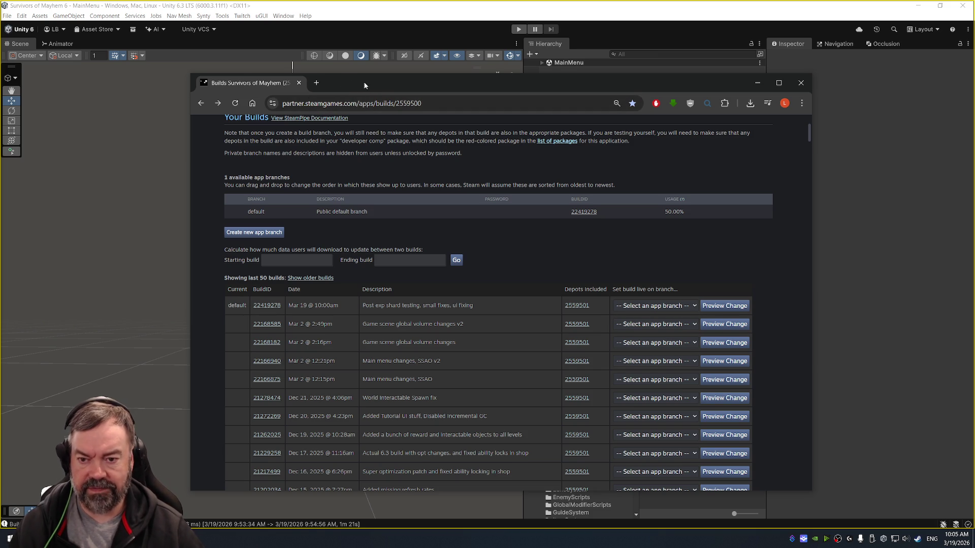
Step: Publish the pending Survivors of Mayhem changes, entering STEAMWORKS as the confirmation code
mouse_move(347, 84)
mouse_down()
mouse_move(378, 90)
mouse_move(346, 75)
mouse_up()
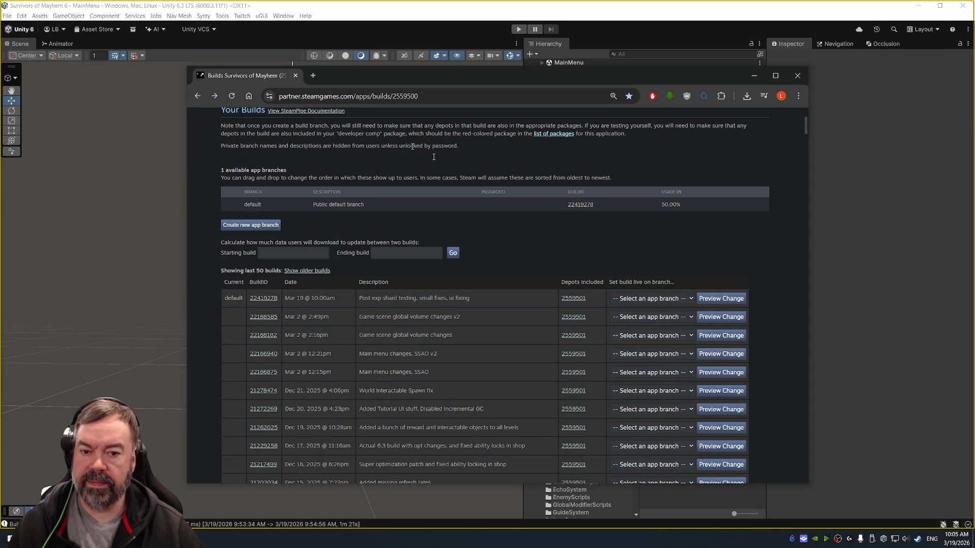
scroll(660, 223, up, 3)
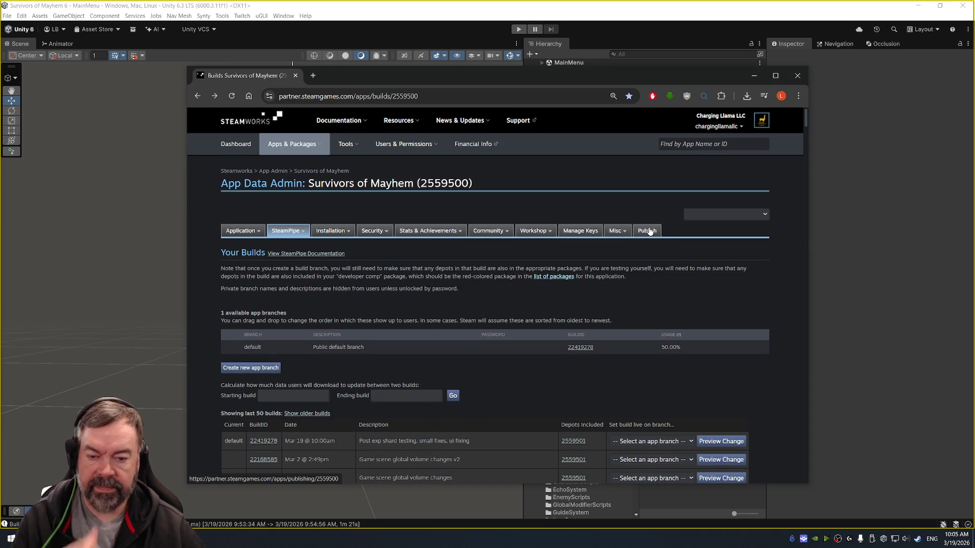
click(649, 231)
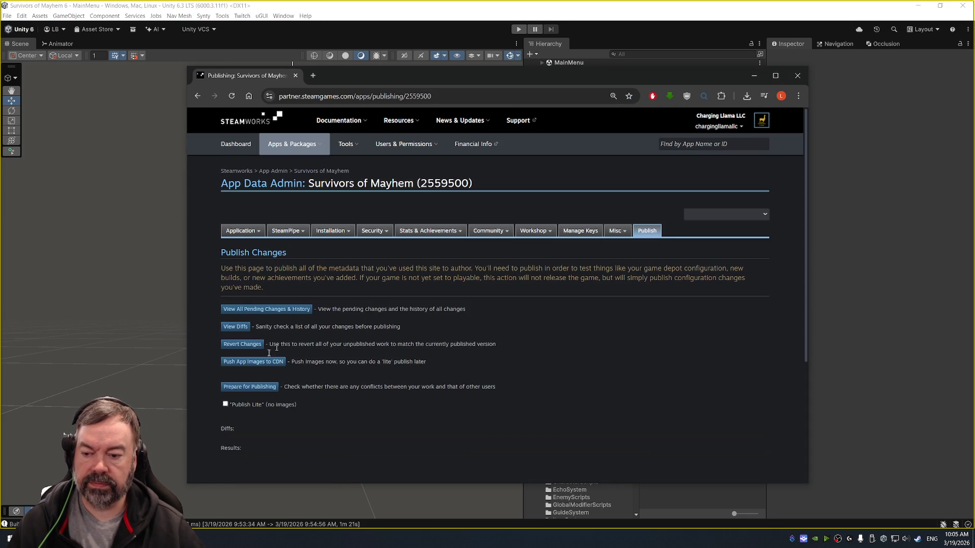
click(249, 389)
click(256, 466)
text(STEAMWORKS)
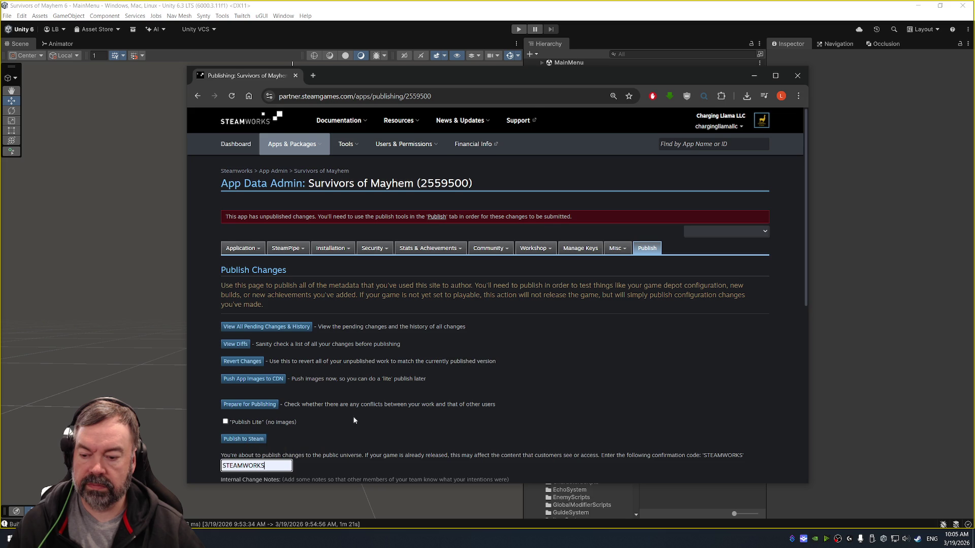
scroll(352, 421, down, 3)
click(237, 416)
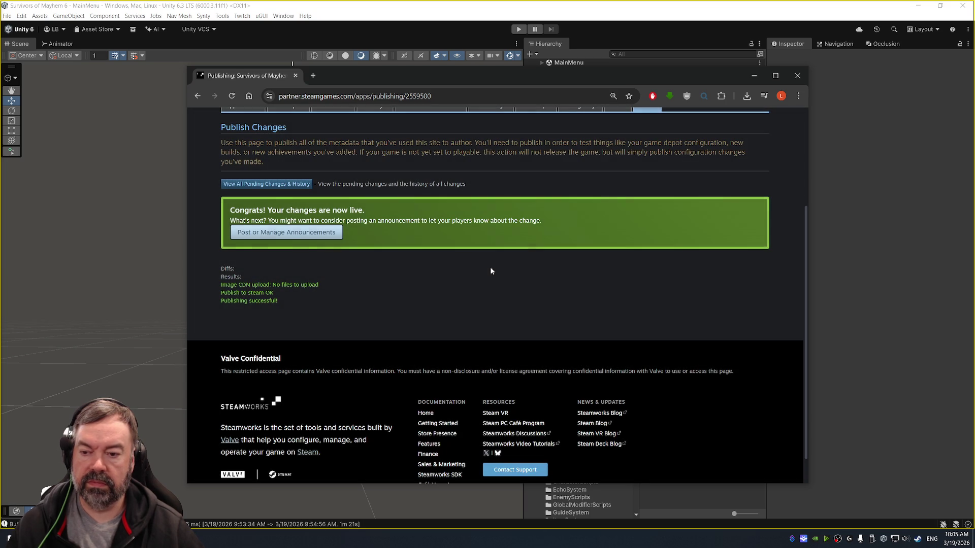
Step: Open the game's announcements and start editing the 0.7.01 patch notes event
click(277, 233)
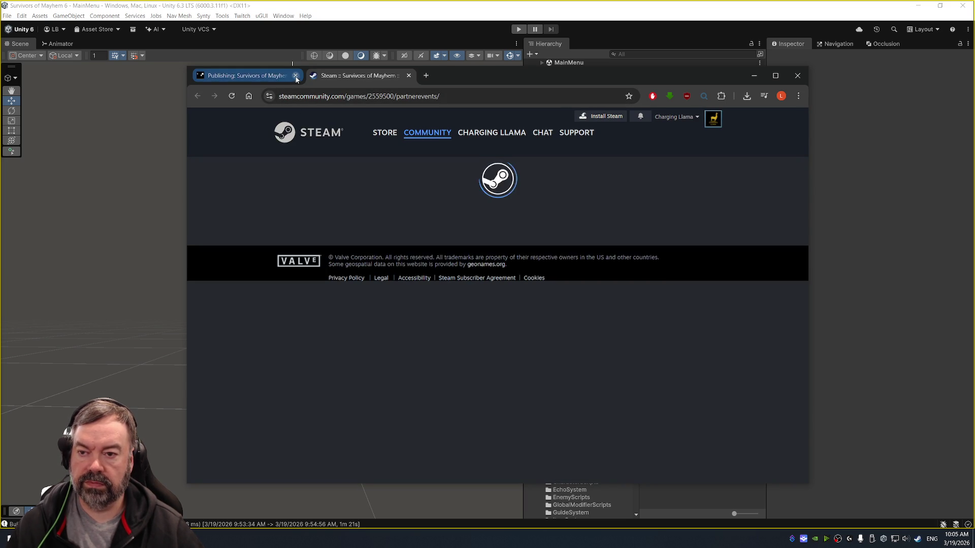
click(295, 75)
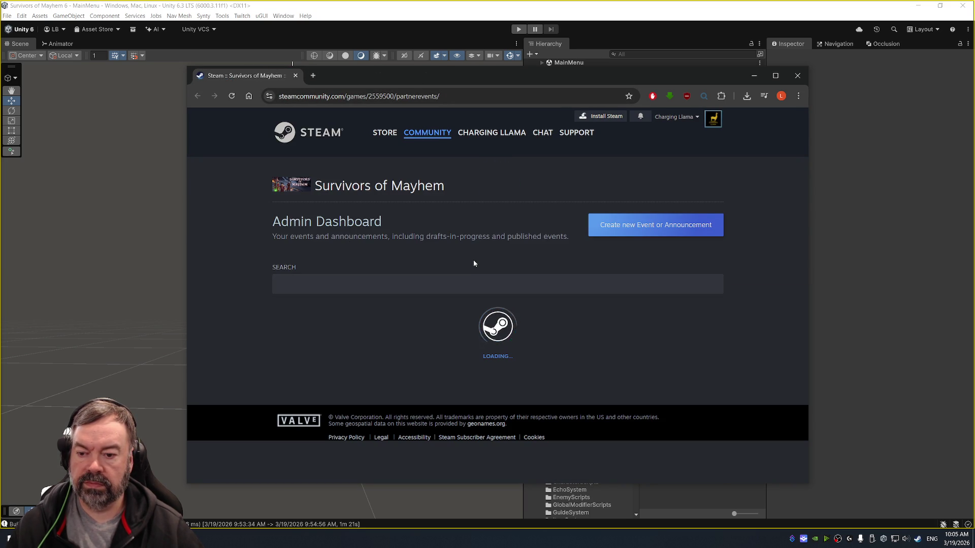
scroll(510, 193, down, 3)
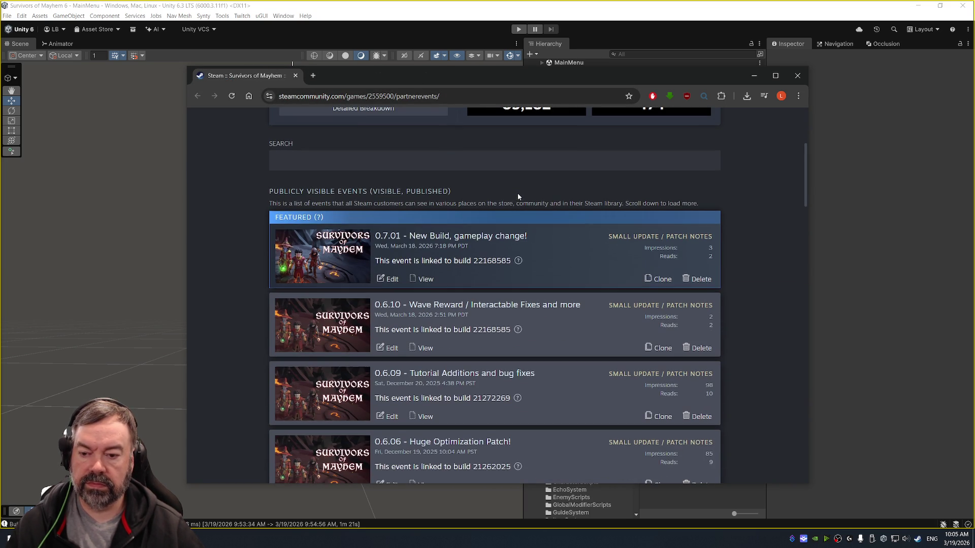
click(390, 281)
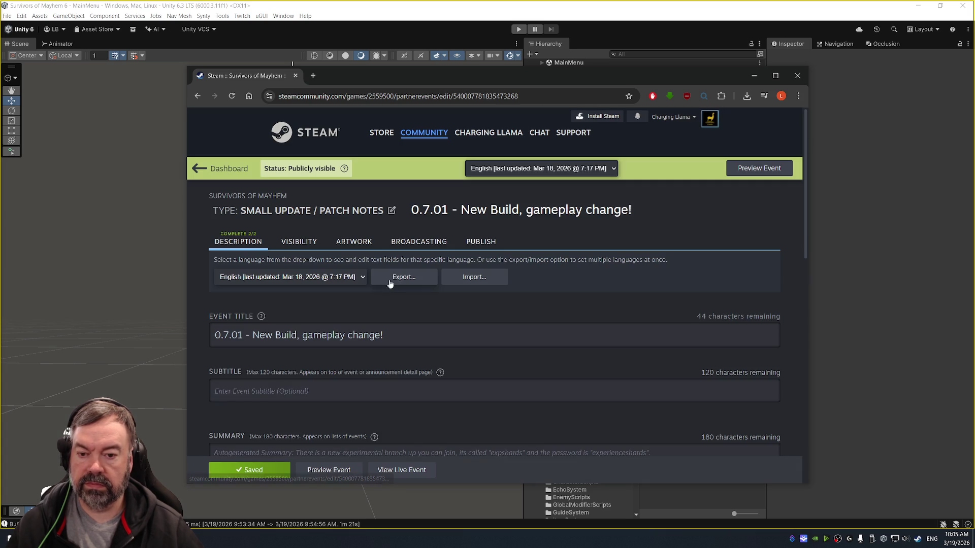
scroll(365, 227, down, 3)
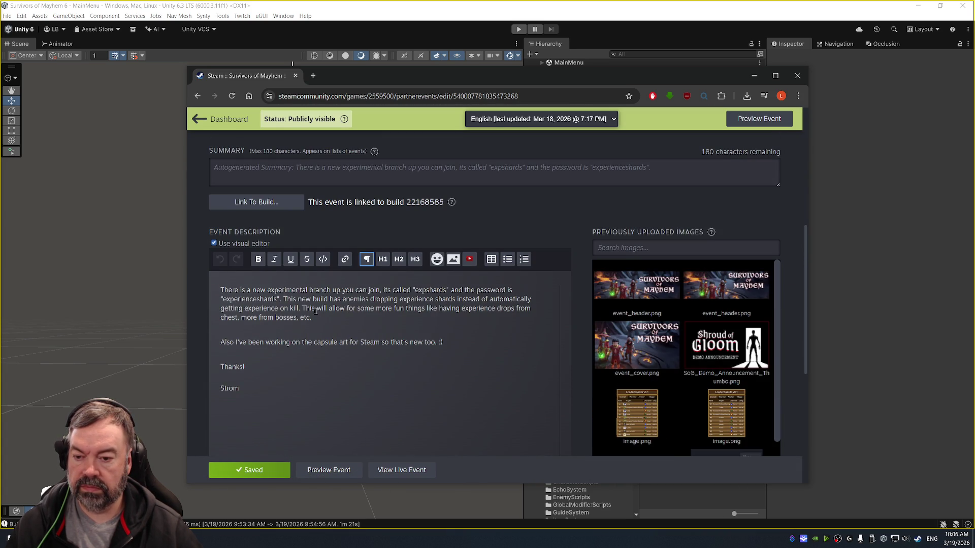
Step: Rewrite the description's opening to announce a big gameplay change and explain the new experience rewards
drag(282, 300, 219, 290)
key(BackSpace)
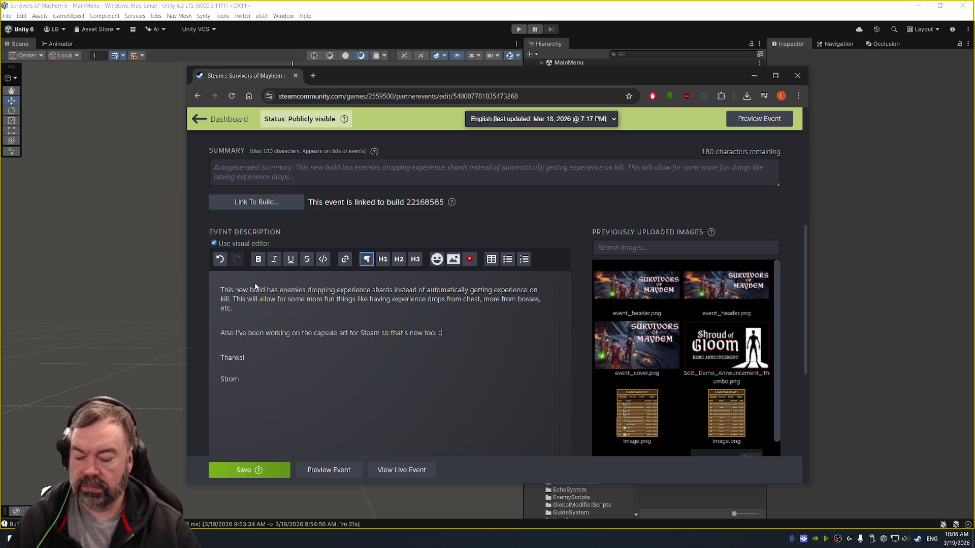
text(Todays update brings a a)
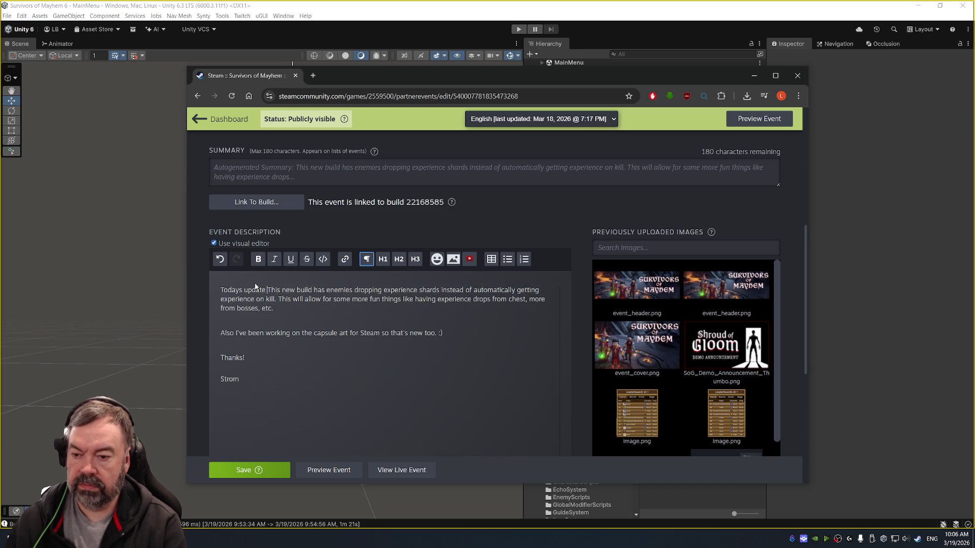
text(pretty big)
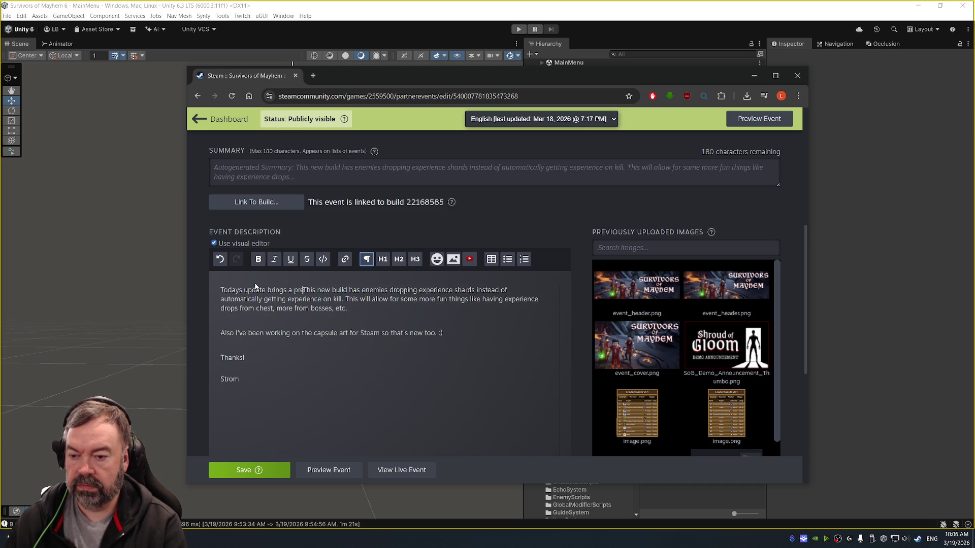
text( gameplay cha)
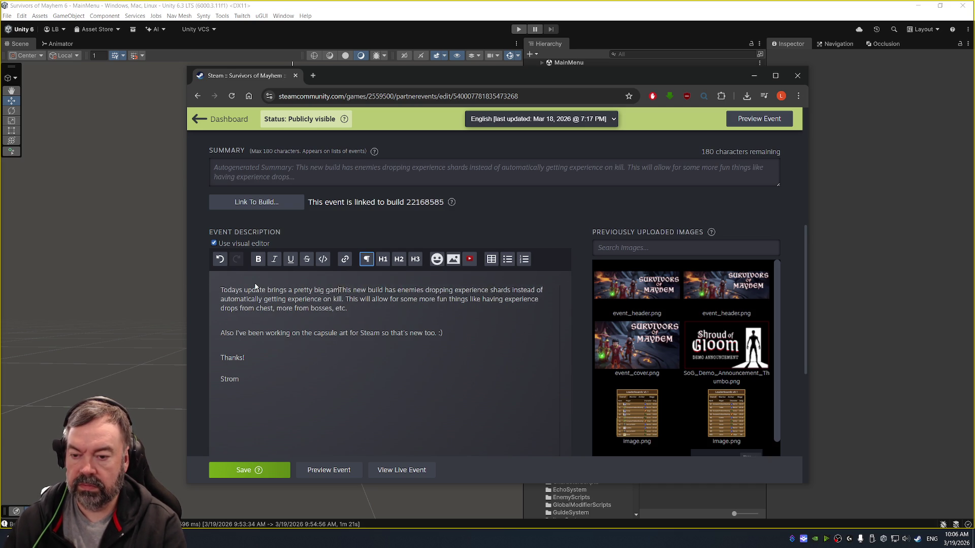
text(nge.)
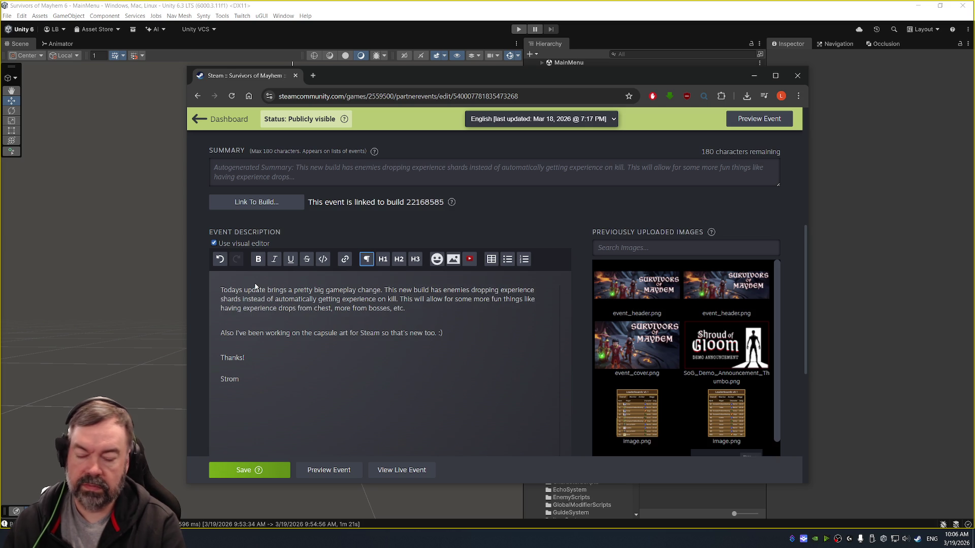
key(BackSpace)
key(BackSpace)
text(, and I'm always trying to improve and make things more fun and dynamic.)
key(Return)
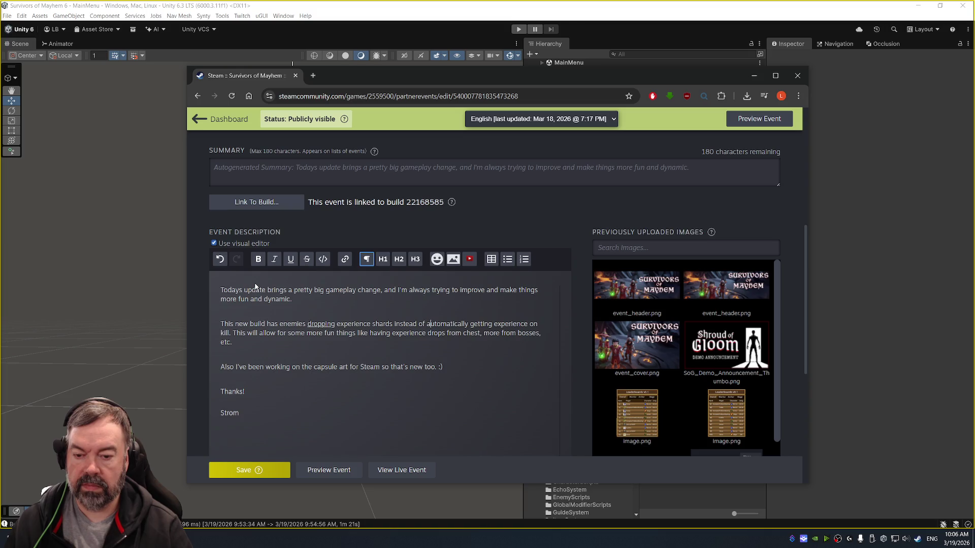
text(awarding)
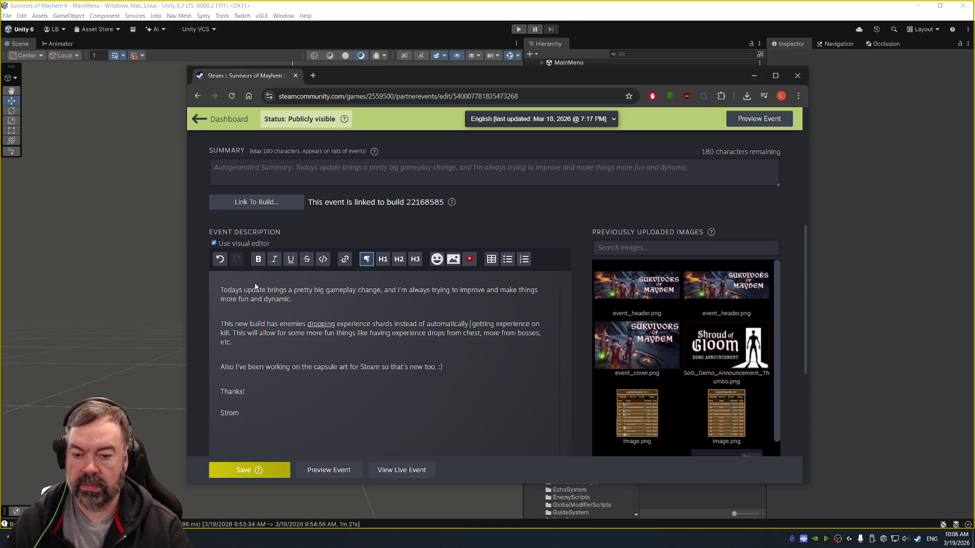
text( exper)
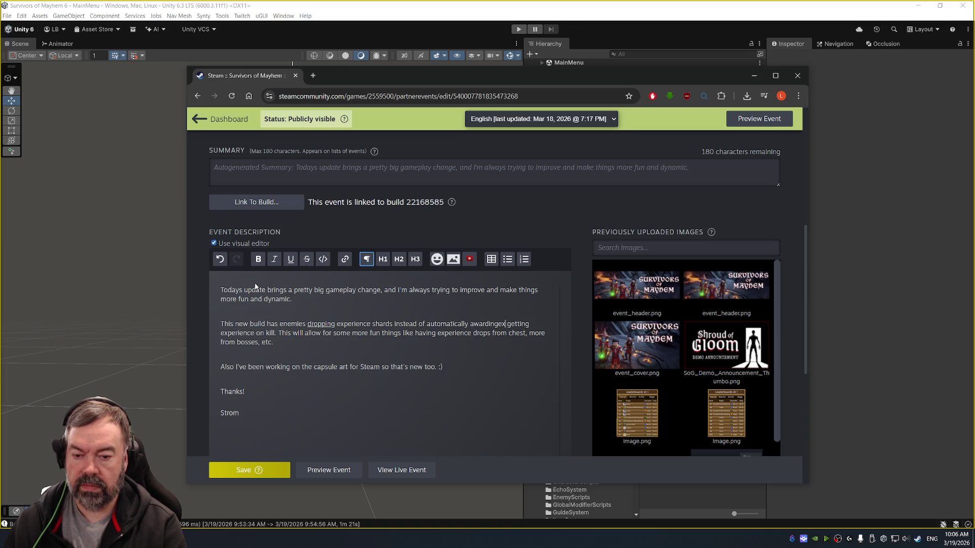
text(ience)
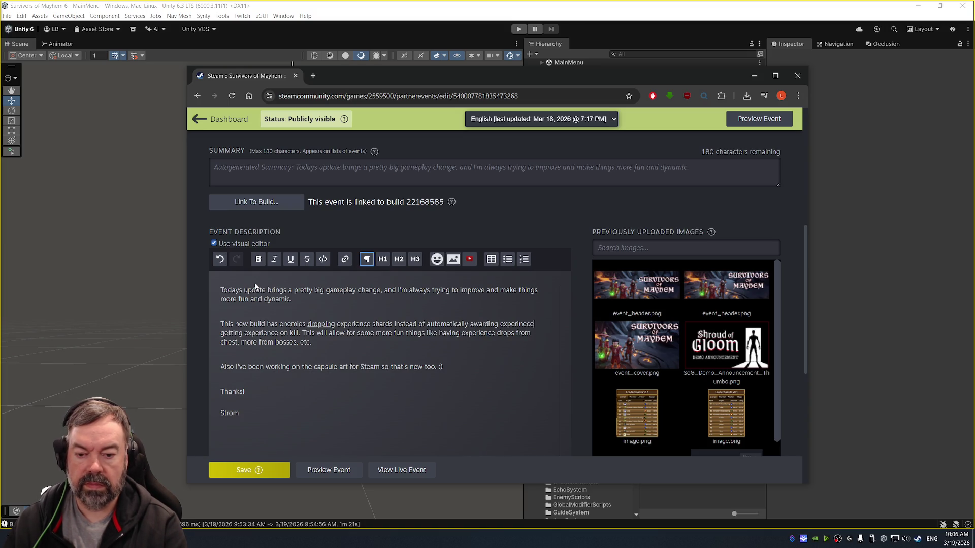
text( to the player)
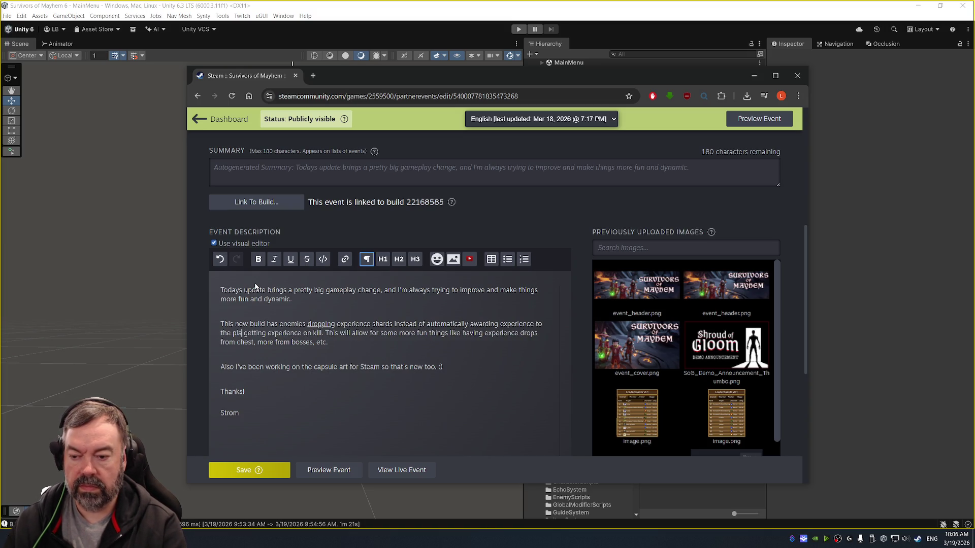
key(Delete)
key(Delete)
key(Delete)
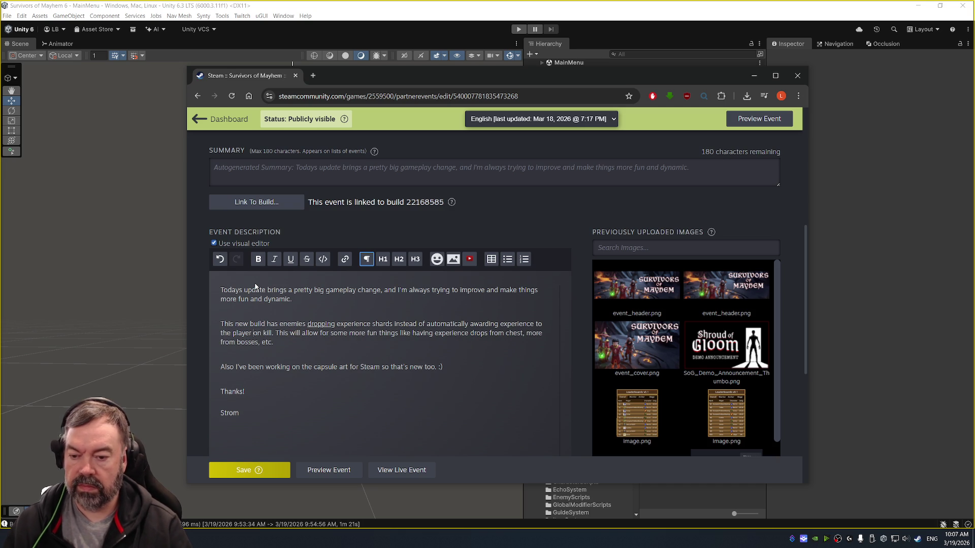
text(Experience shar)
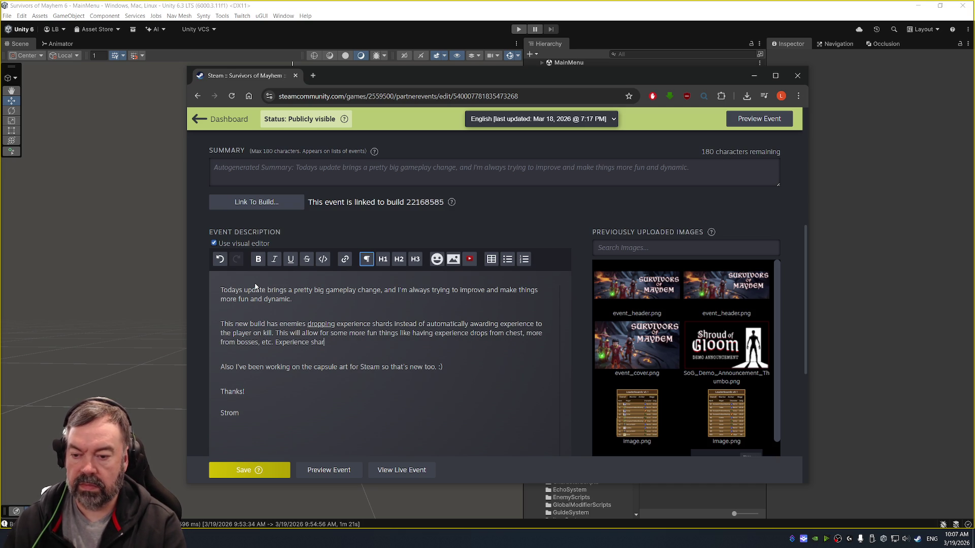
text(by pickup ran)
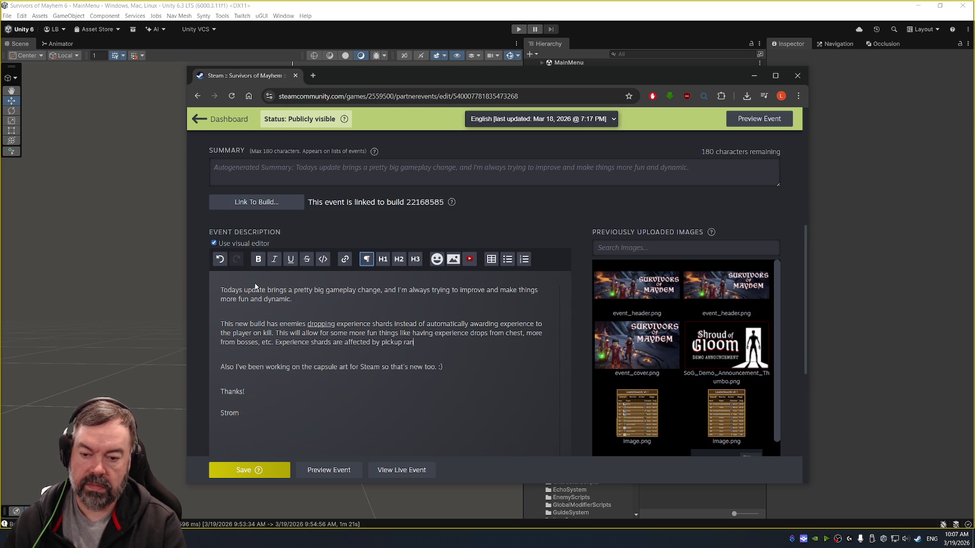
text(color coded,)
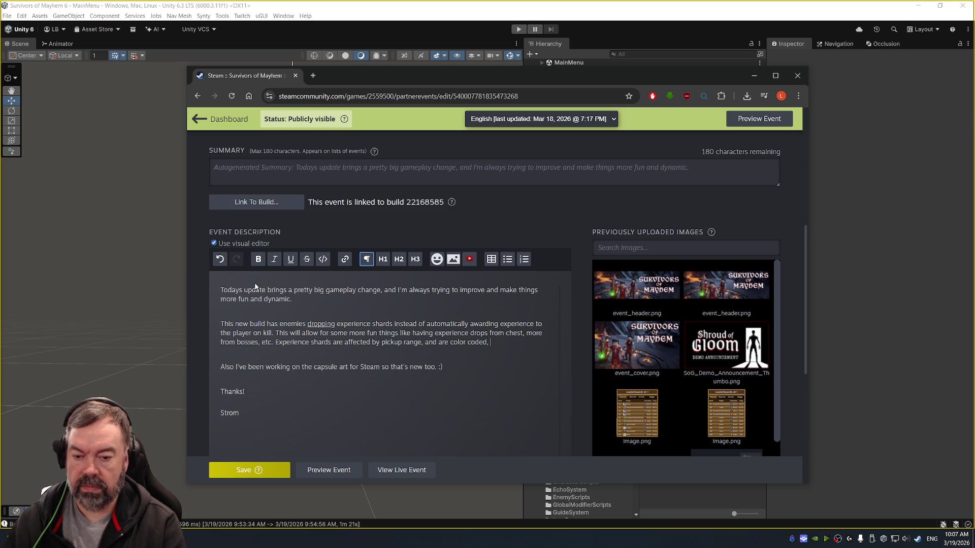
text(ey will be diff)
text(erent col)
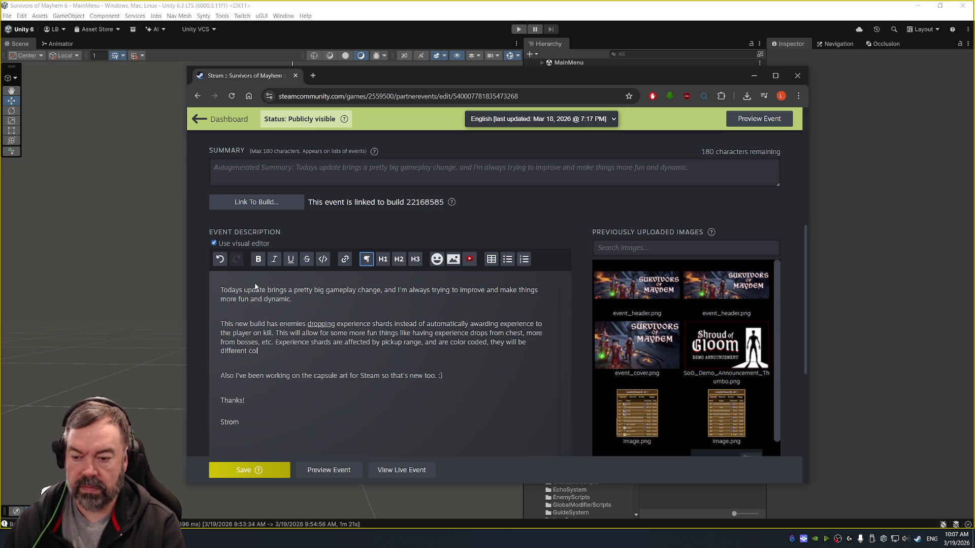
text(or higher amro)
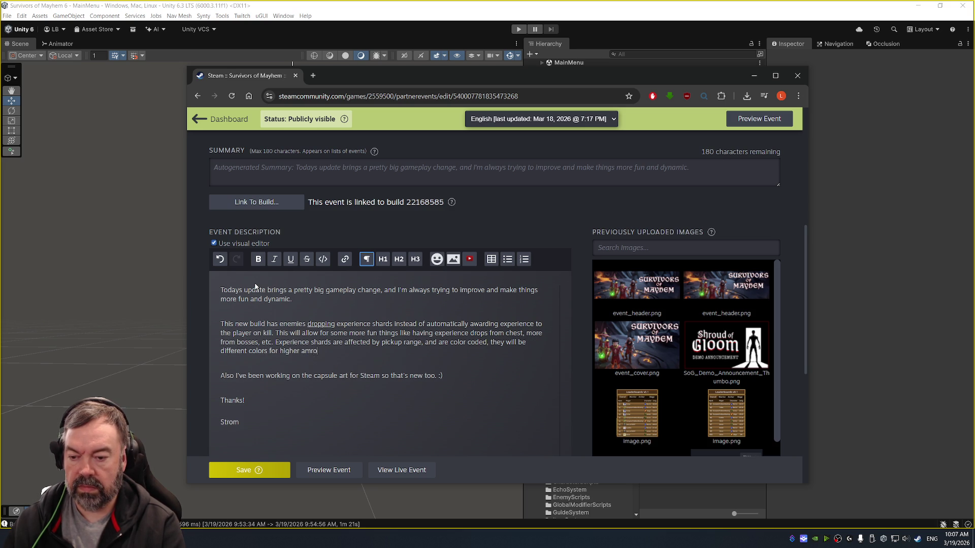
text(unts.)
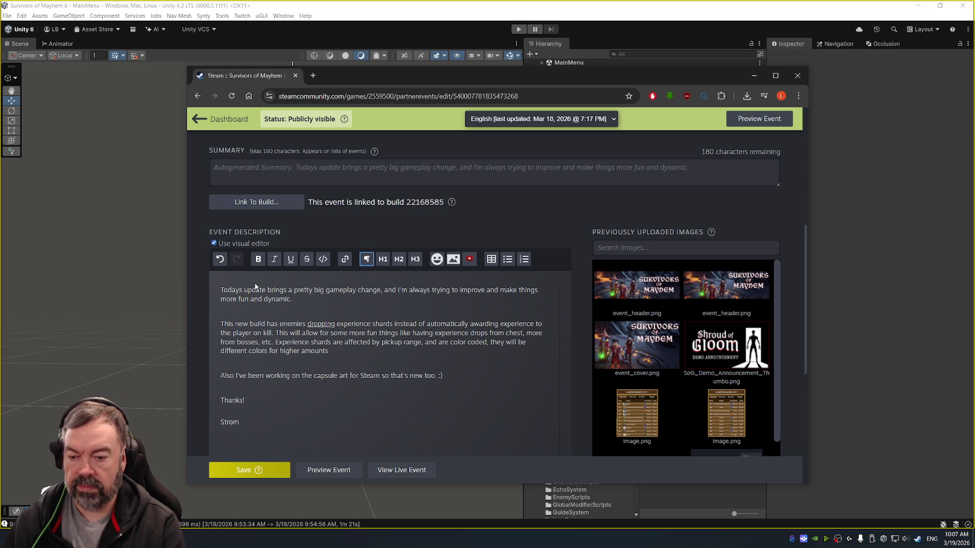
Step: Change 'the capsule art' to 'new capsule art' and save the description
key(Down)
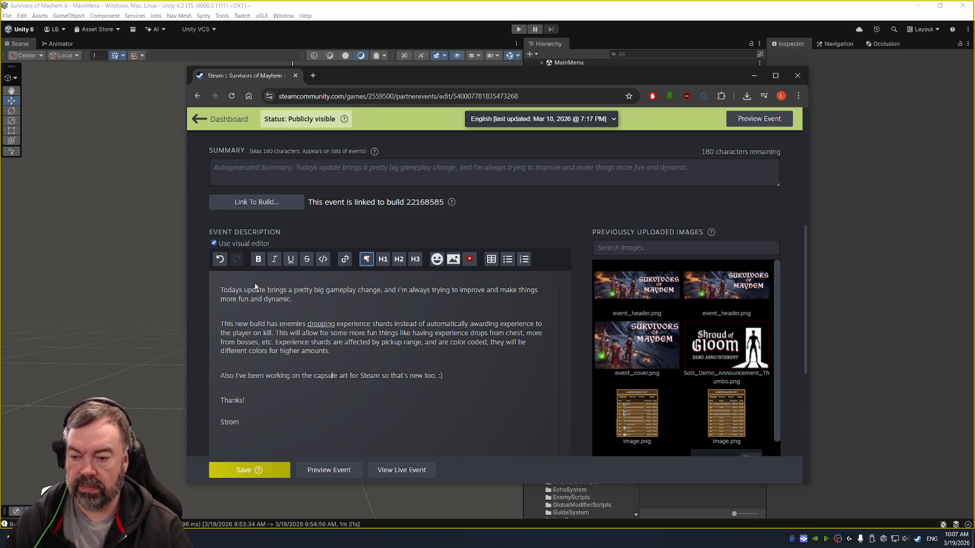
key(Home)
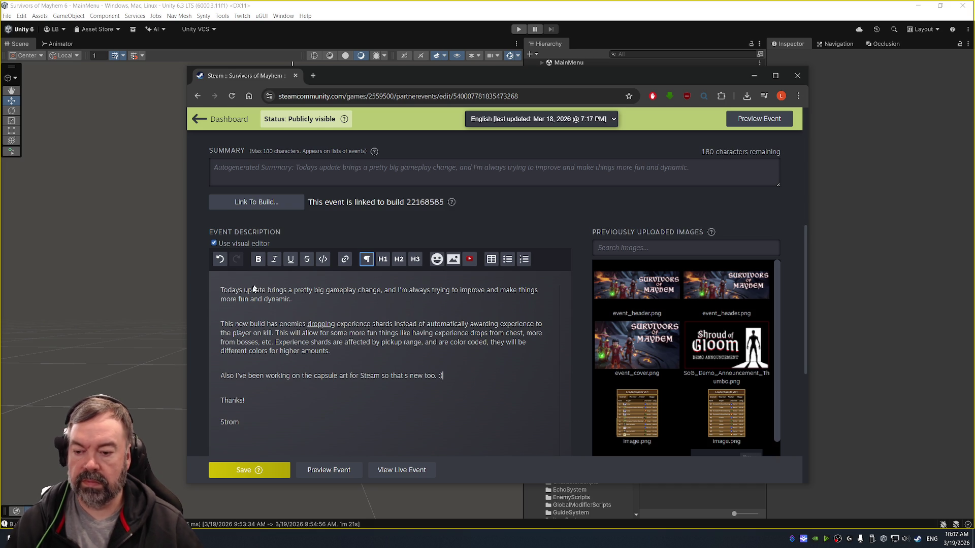
double_click(308, 375)
text(new)
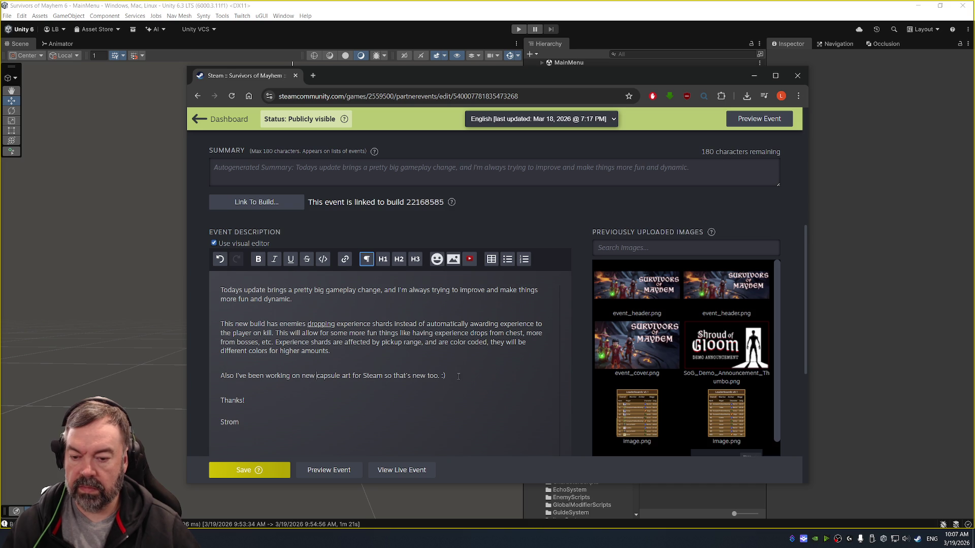
click(255, 473)
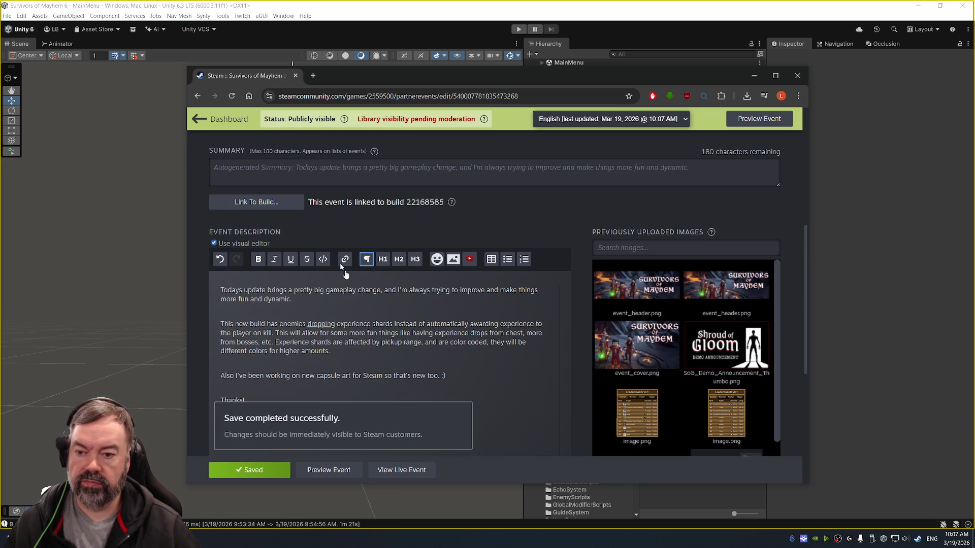
click(267, 206)
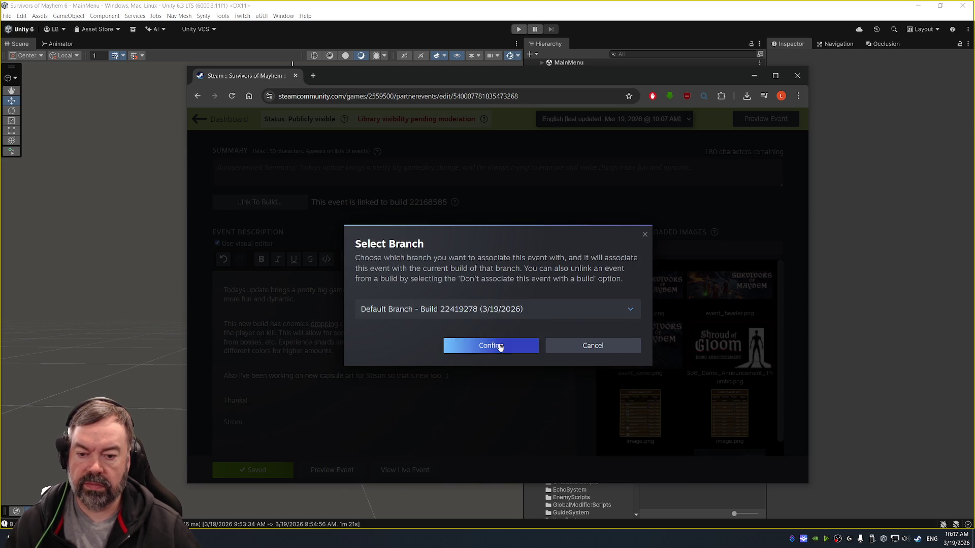
Step: Confirm the link to Default Branch build 22419278 and save the event
click(500, 347)
scroll(337, 310, up, 7)
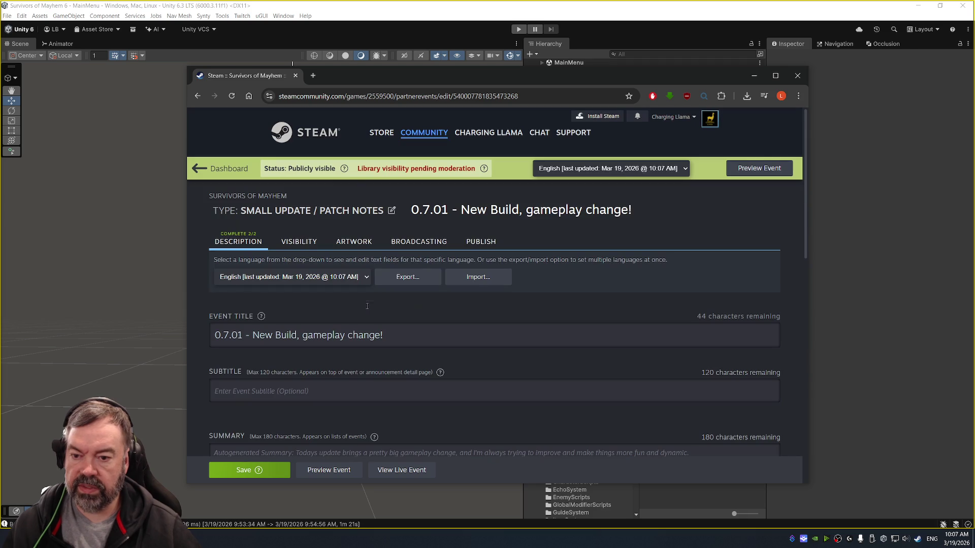
click(349, 247)
scroll(349, 248, down, 5)
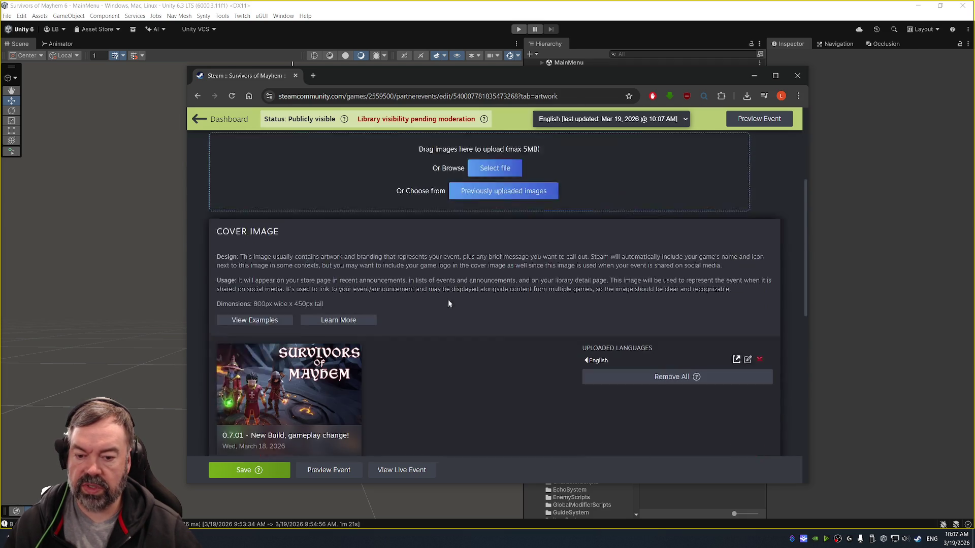
scroll(457, 269, up, 2)
scroll(471, 272, down, 4)
scroll(471, 272, down, 3)
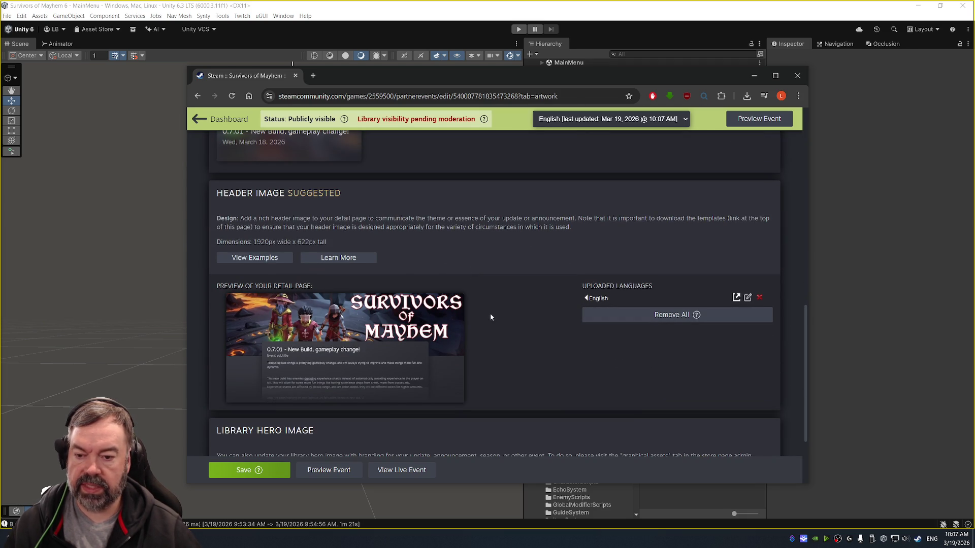
scroll(492, 318, down, 2)
click(249, 472)
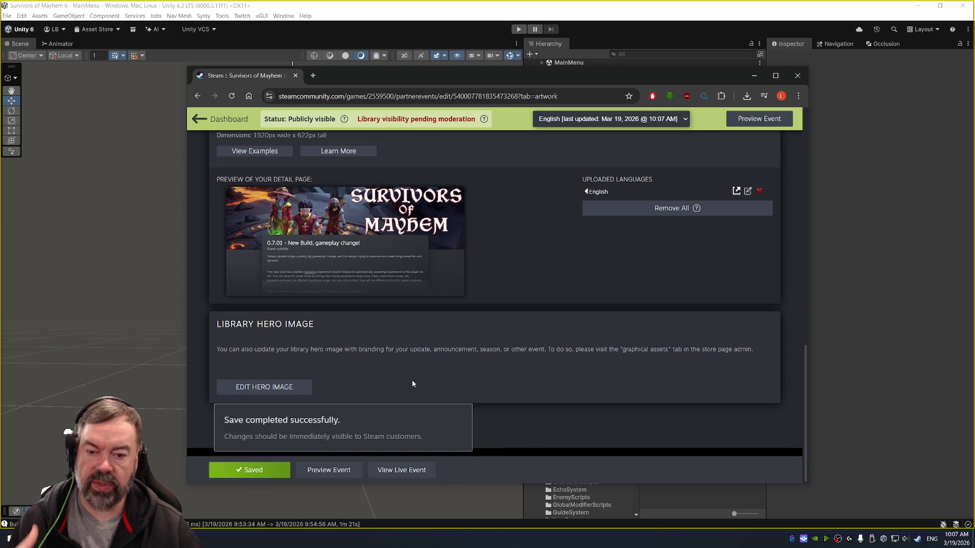
Step: Review the event's publish summary, then return to the Description tab
scroll(495, 293, up, 5)
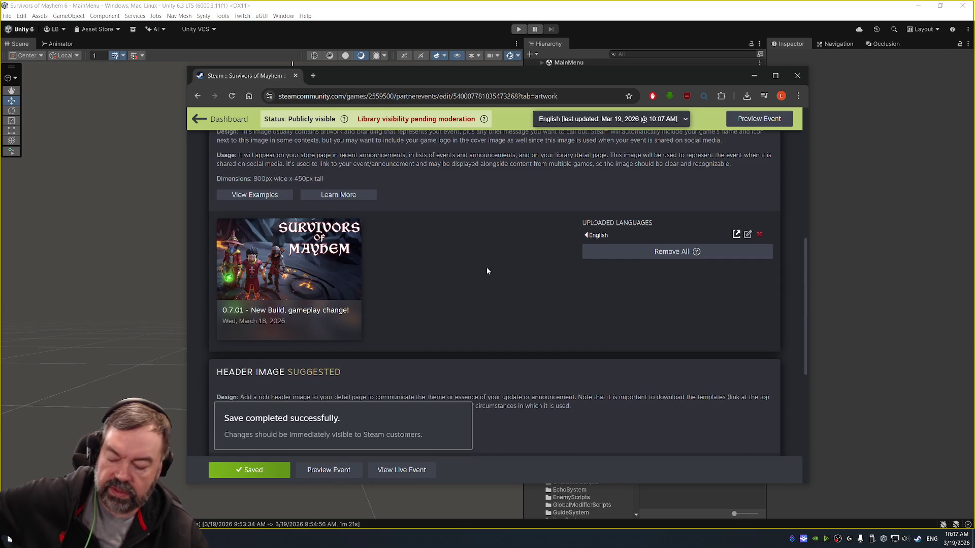
scroll(508, 261, up, 8)
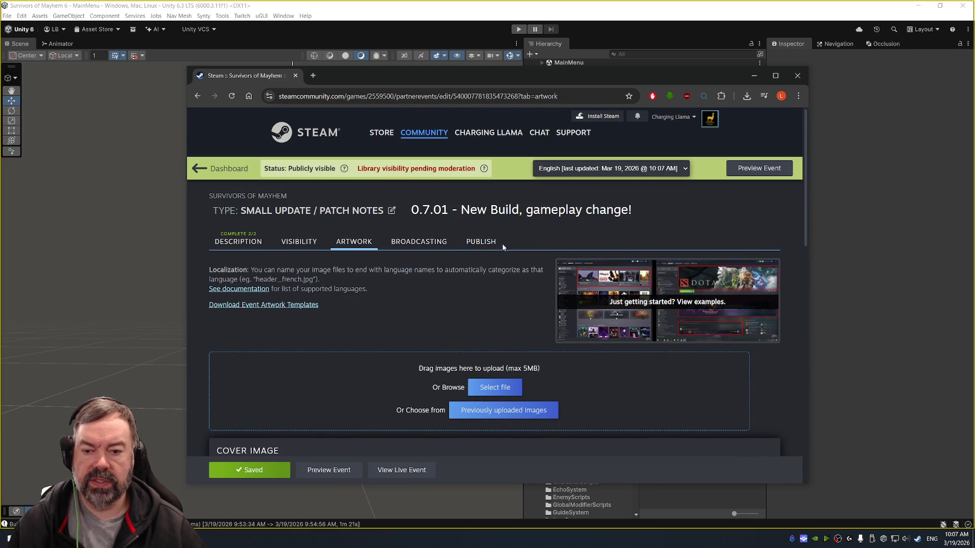
click(495, 243)
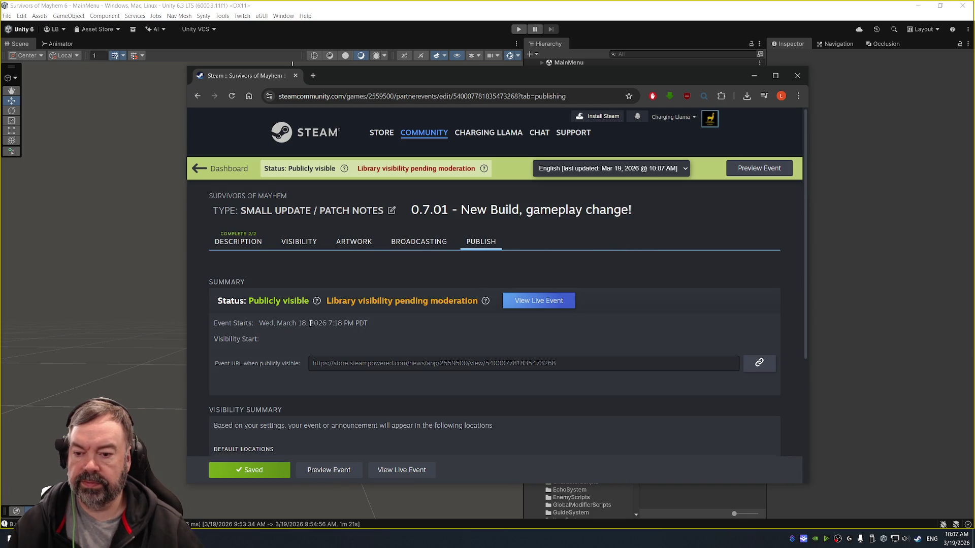
scroll(278, 218, down, 3)
scroll(278, 216, up, 3)
click(239, 246)
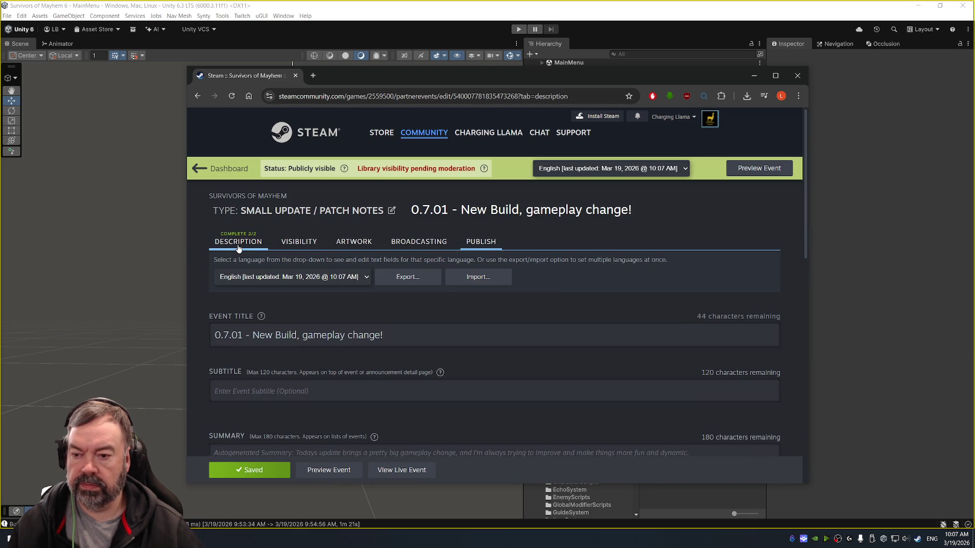
Step: Change the event title's 0.7.01 to 0.7.02, save, verify the publish summary, and bring up Steam
triple_click(240, 336)
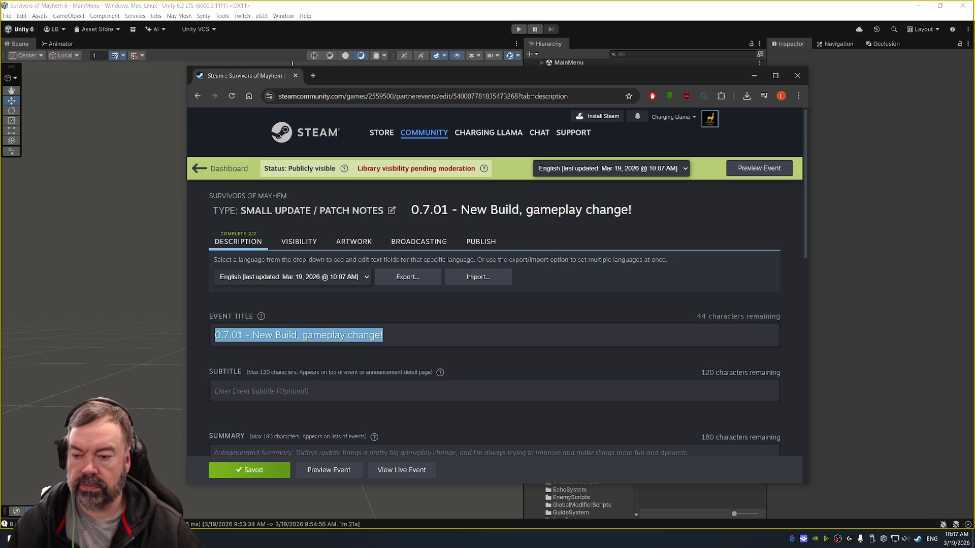
click(243, 335)
key(BackSpace)
text(2)
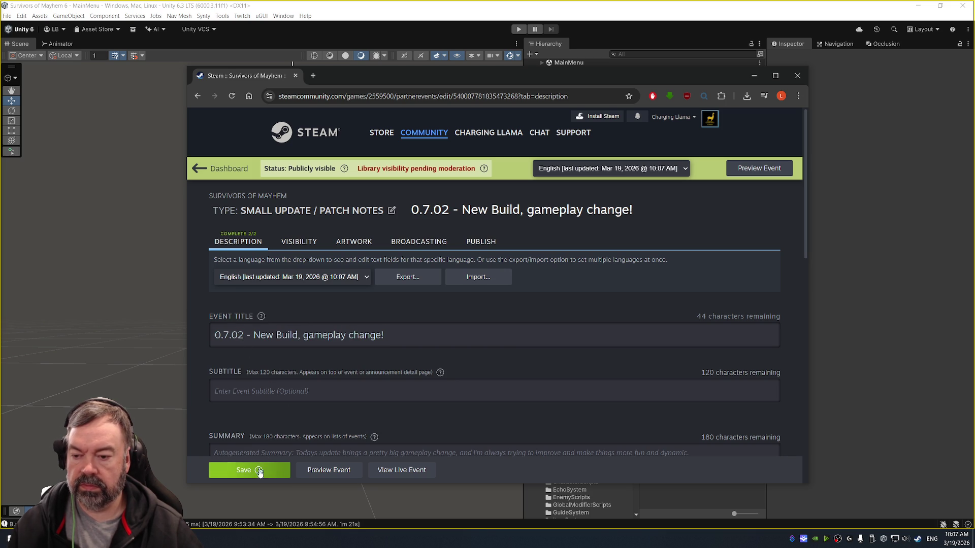
click(259, 470)
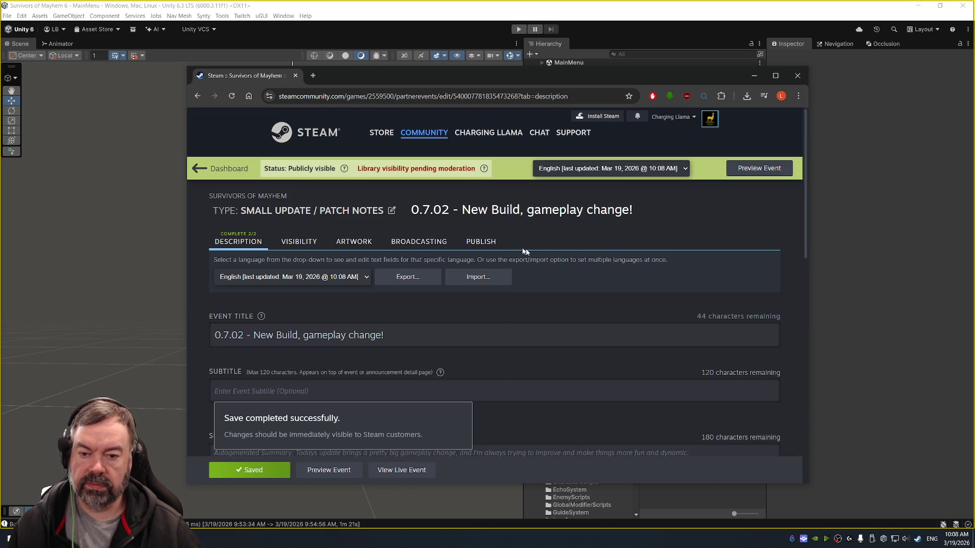
click(483, 243)
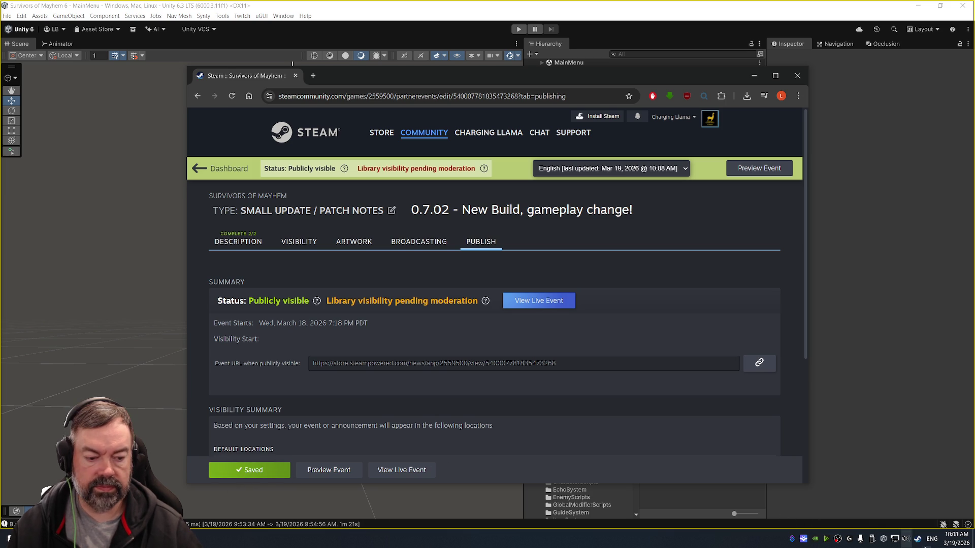
click(917, 538)
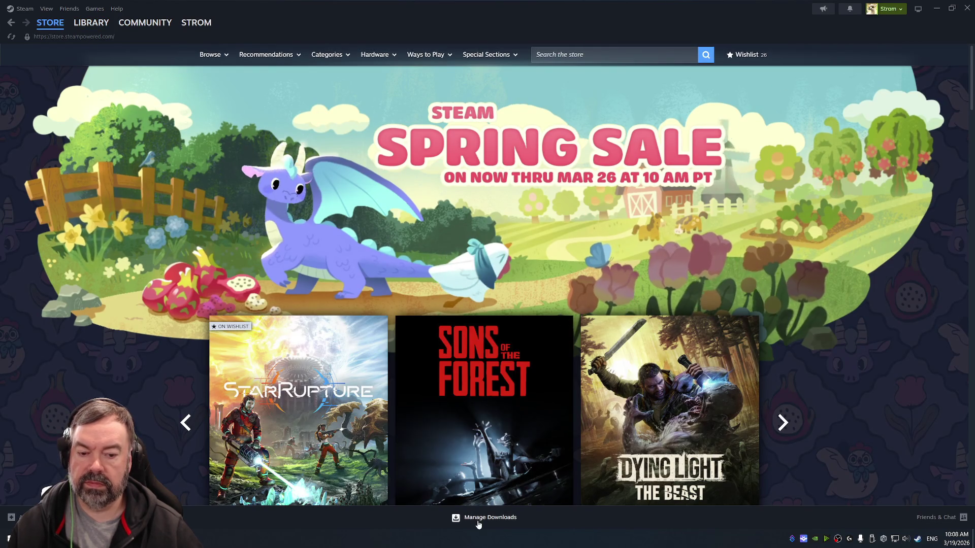
Step: Remove the scheduled VEIN Demo download and open the Survivors of Mayhem library page
click(475, 517)
click(931, 249)
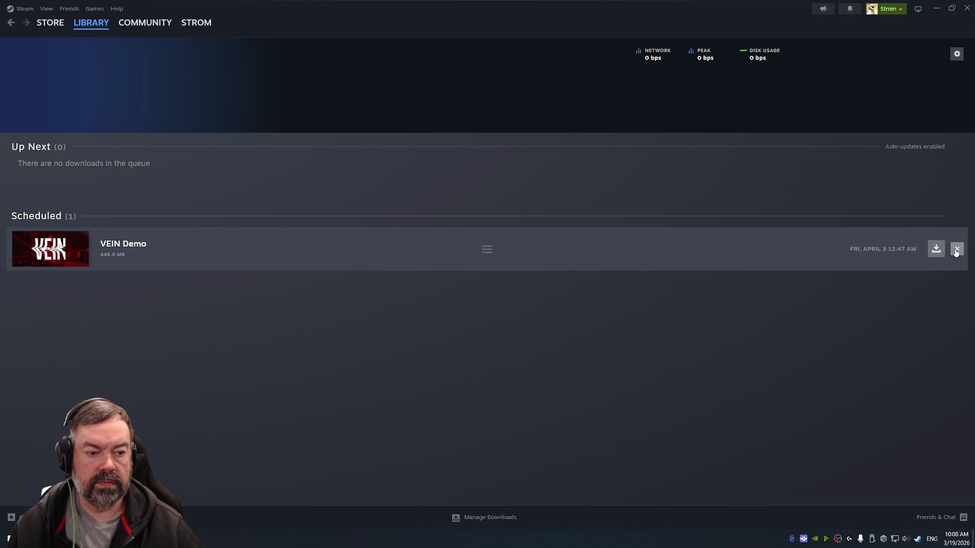
click(85, 24)
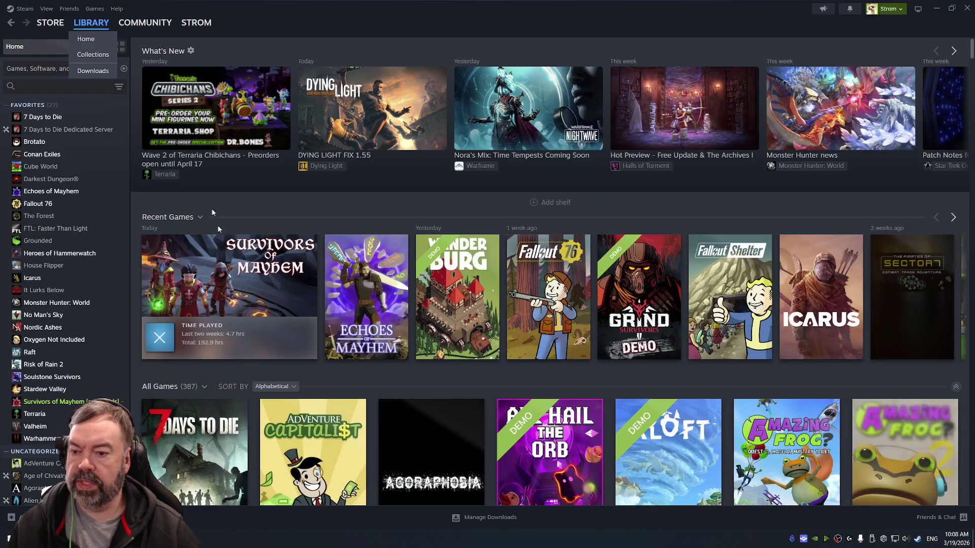
click(202, 267)
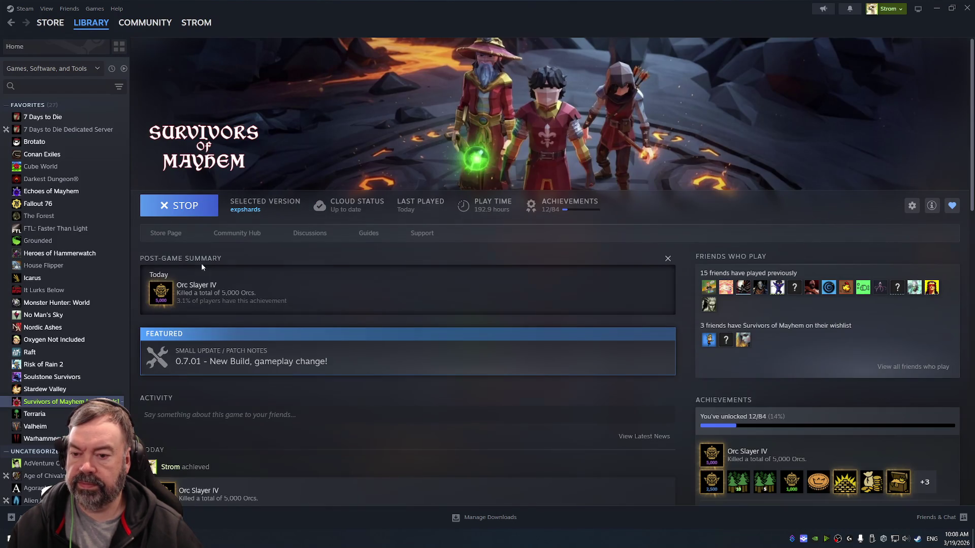
Step: Look over the Survivors of Mayhem store page and the Echoes of Mayhem x Survivors of Mayhem bundle
click(167, 234)
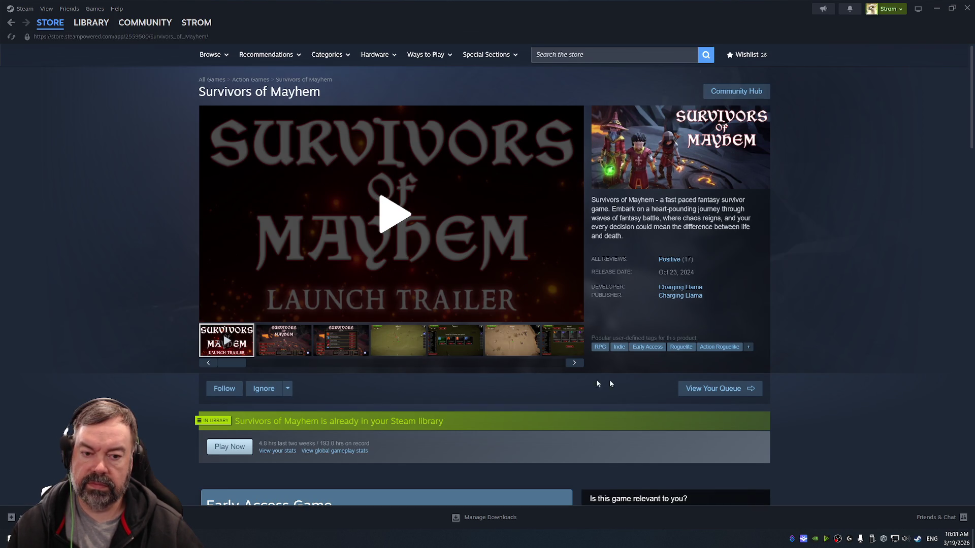
scroll(850, 325, down, 5)
scroll(859, 321, down, 3)
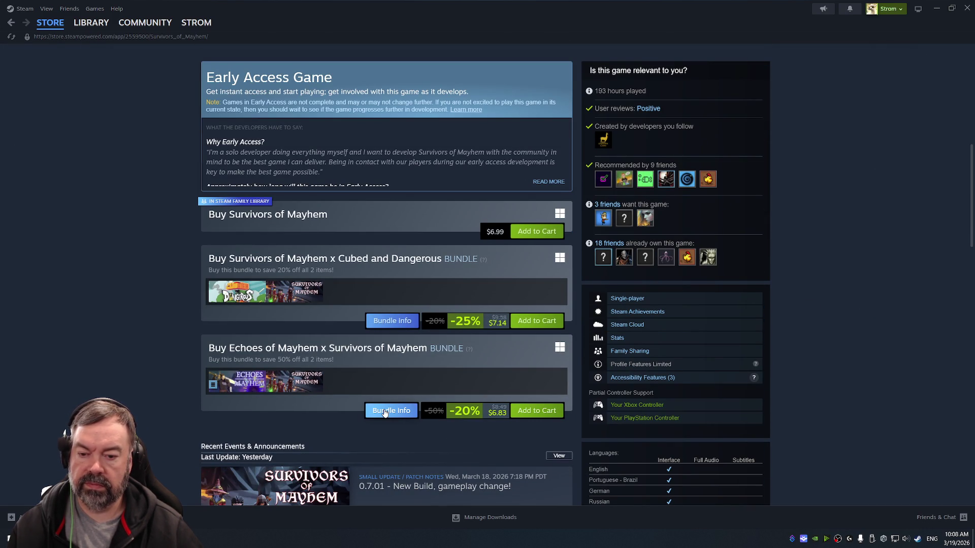
mouse_move(470, 350)
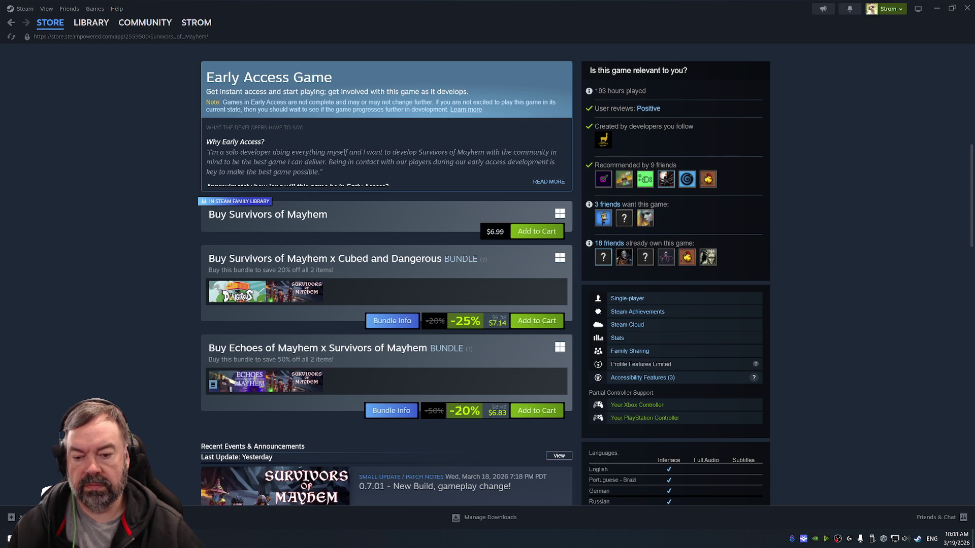
click(397, 410)
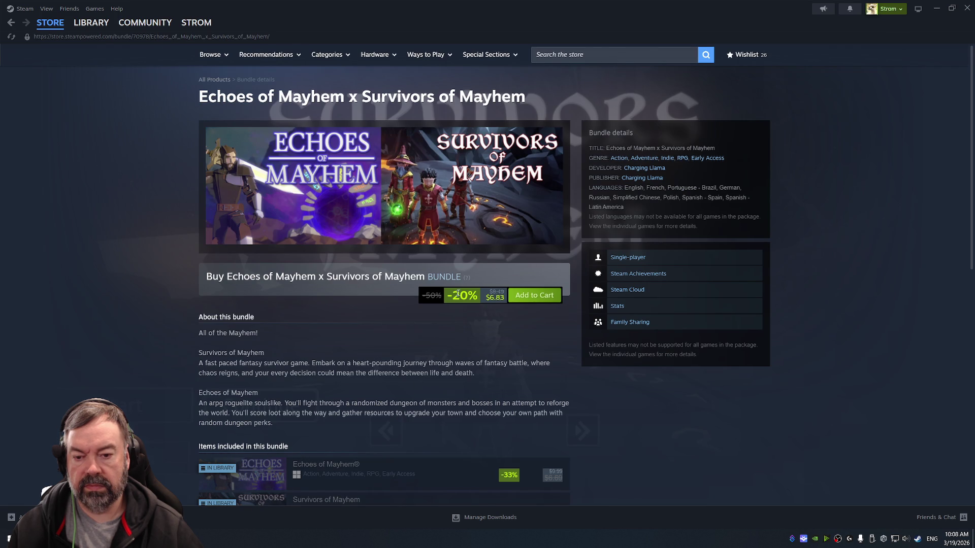
scroll(535, 346, down, 3)
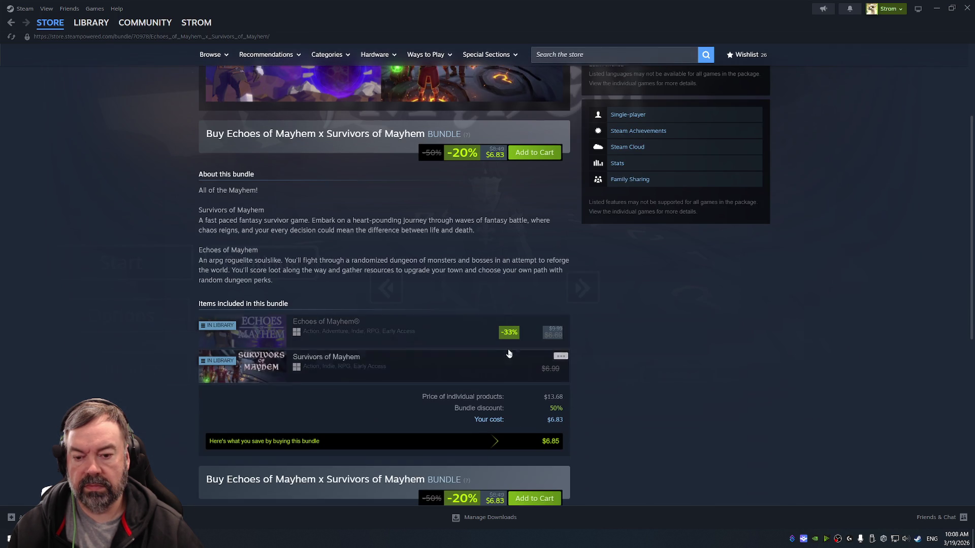
mouse_move(507, 333)
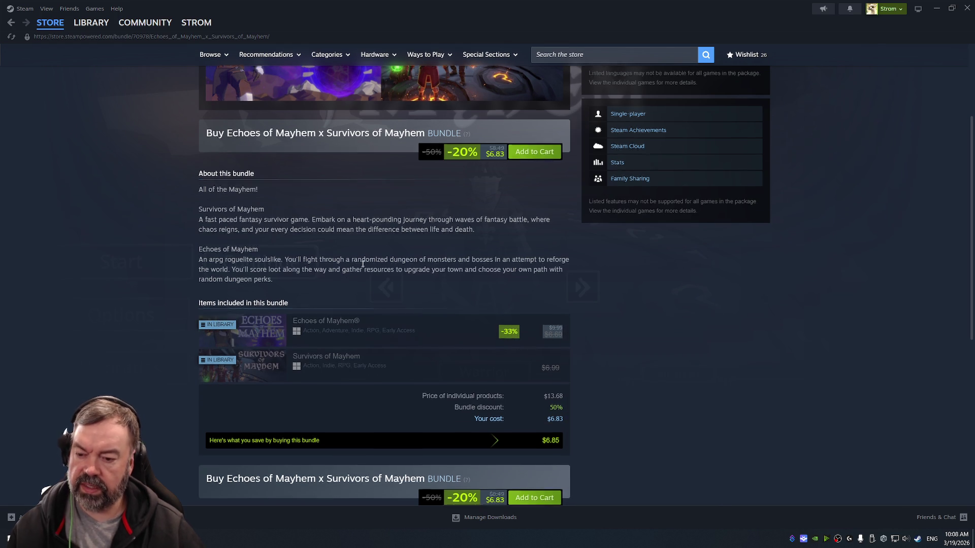
scroll(364, 258, down, 5)
Step: Go back to the game's library page and close the Steam window
key(alt+Left)
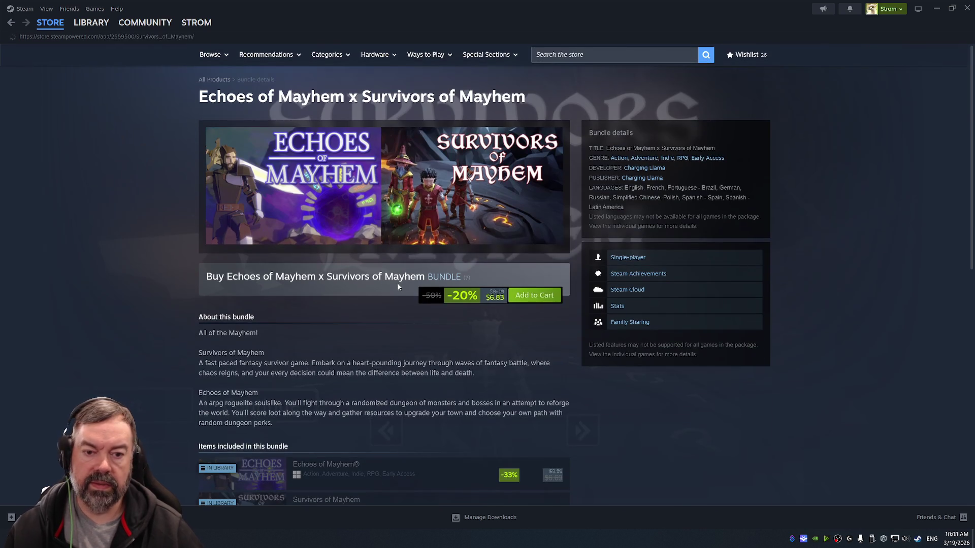
key(alt+Left)
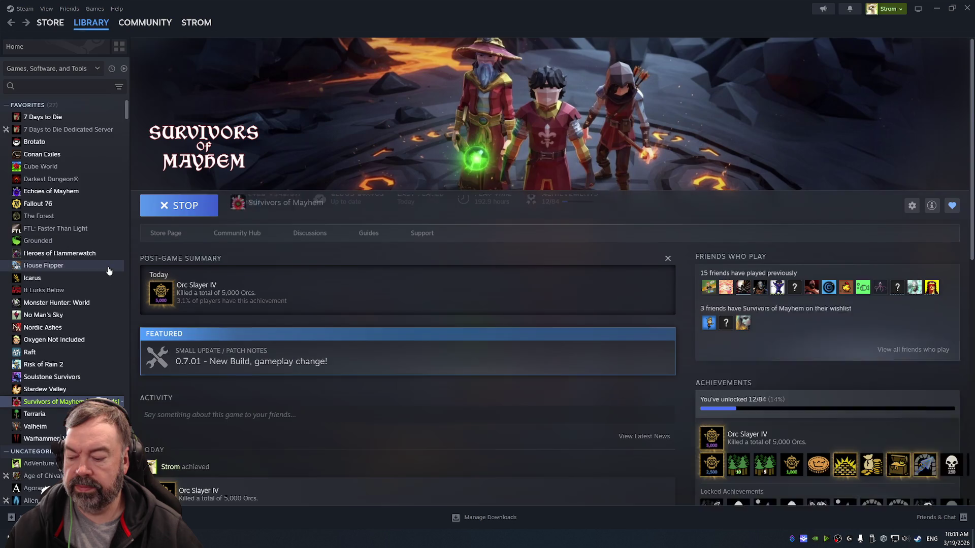
click(967, 8)
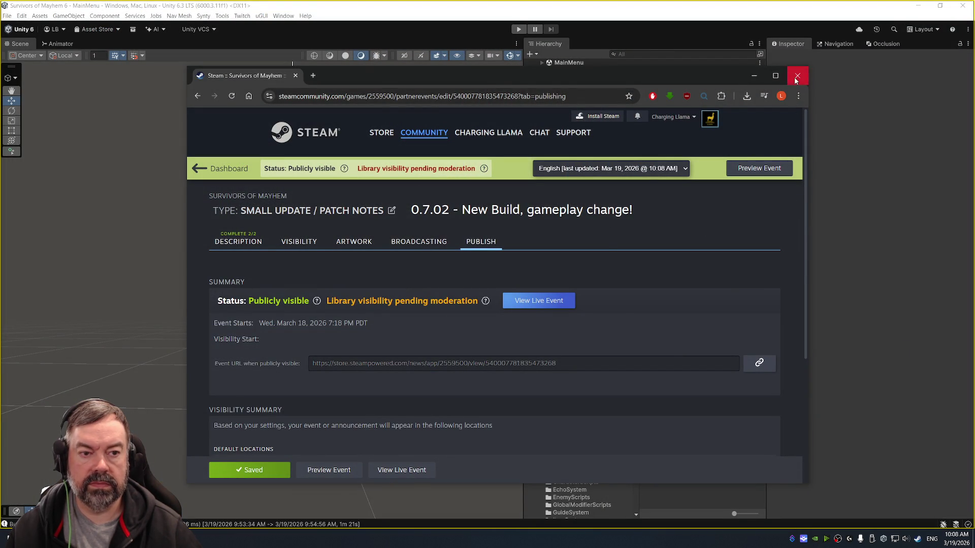
Step: Close the browser showing the Steam event page and dismiss Steam's tray menu
click(796, 79)
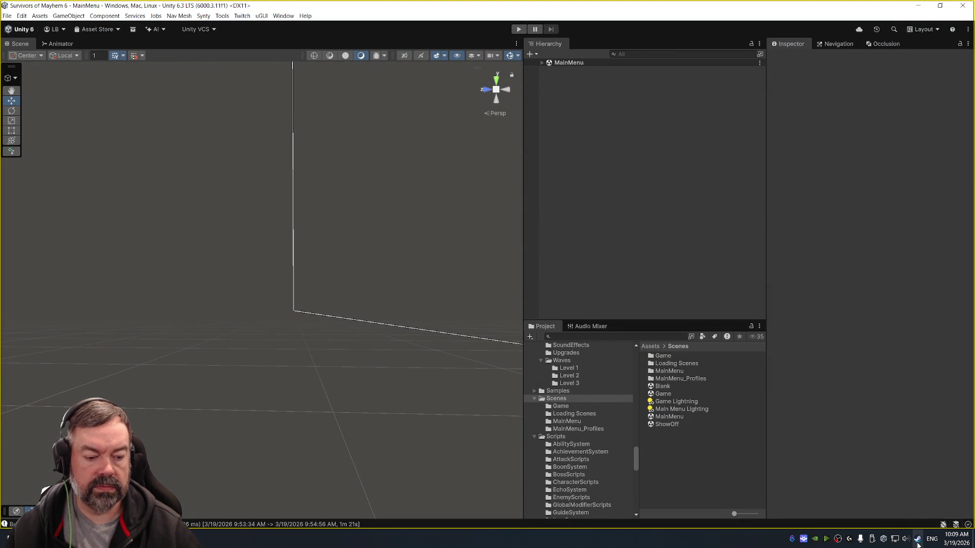
right_click(918, 543)
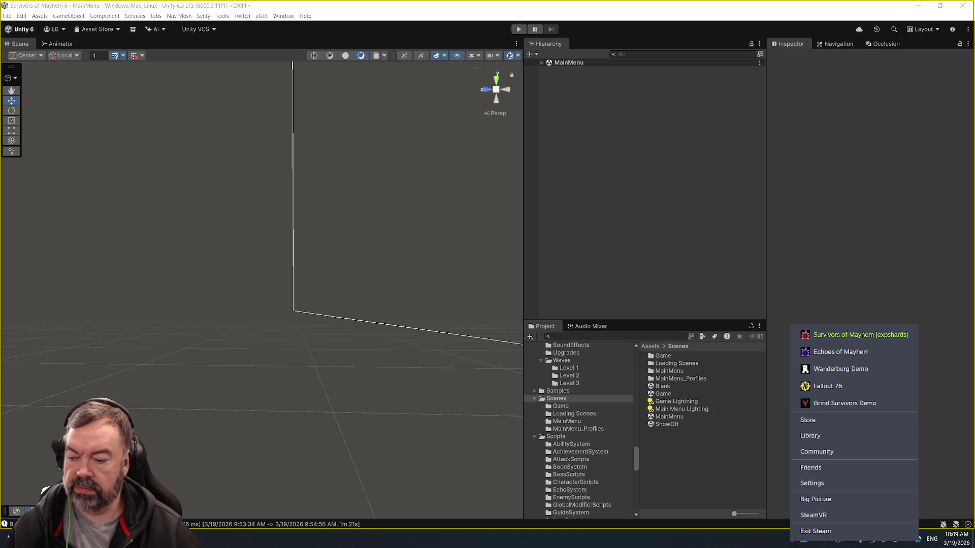
key(Escape)
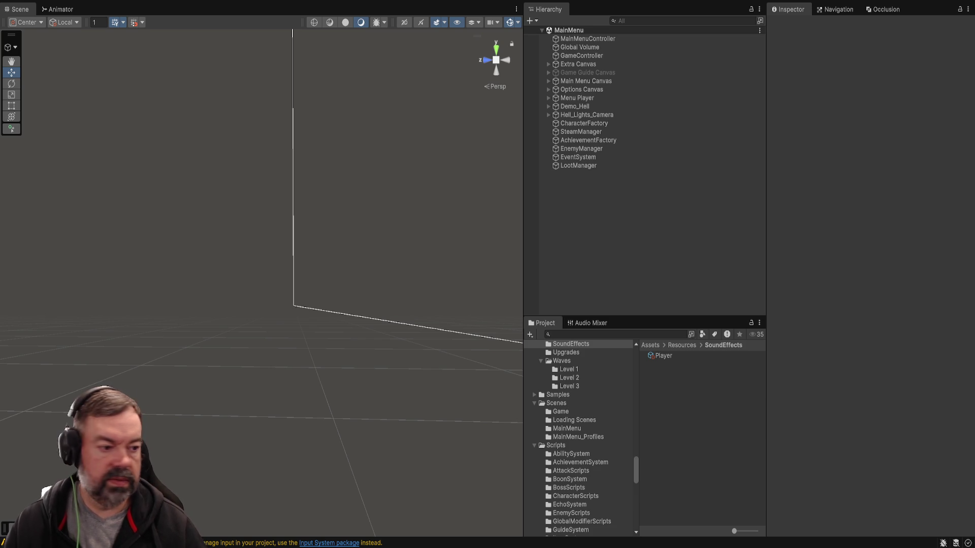
key(alt+Tab)
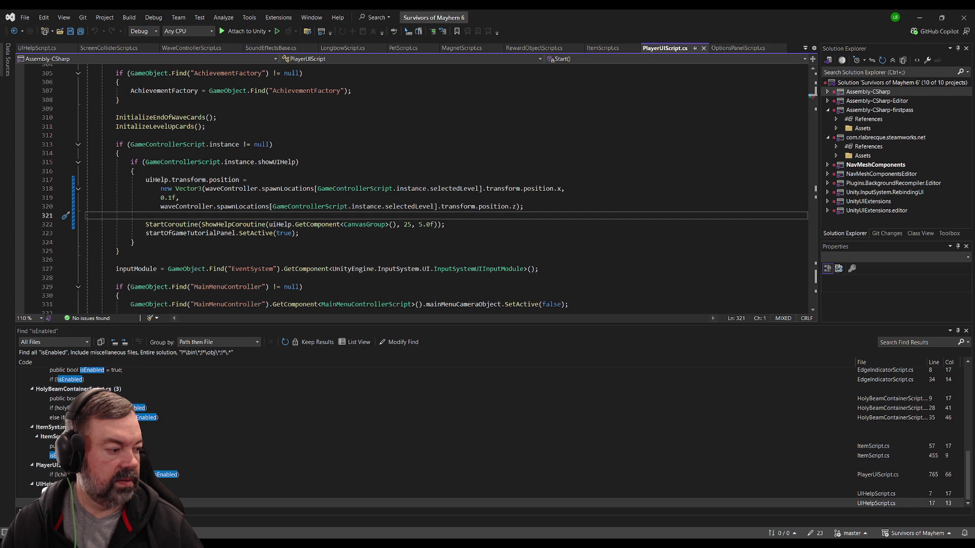
key(alt+Tab)
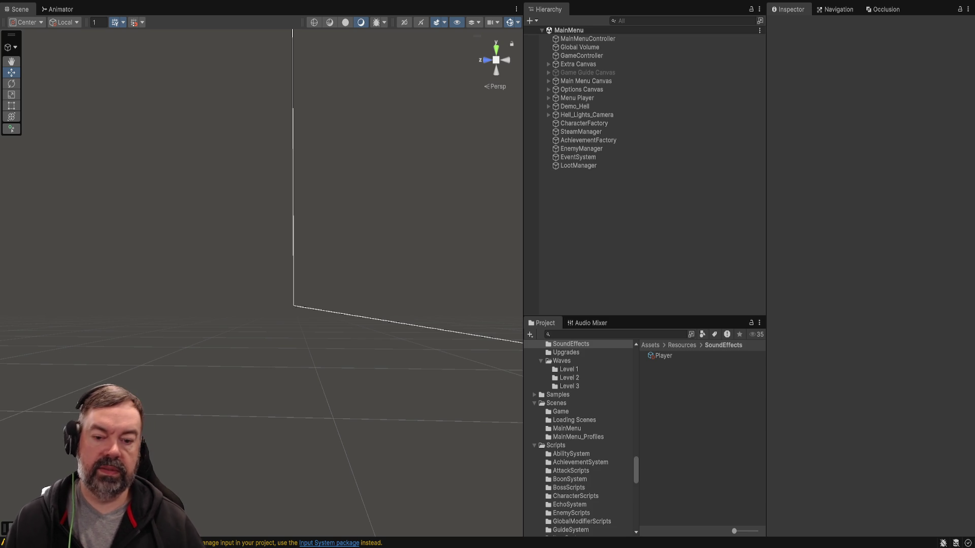
key(alt+Tab)
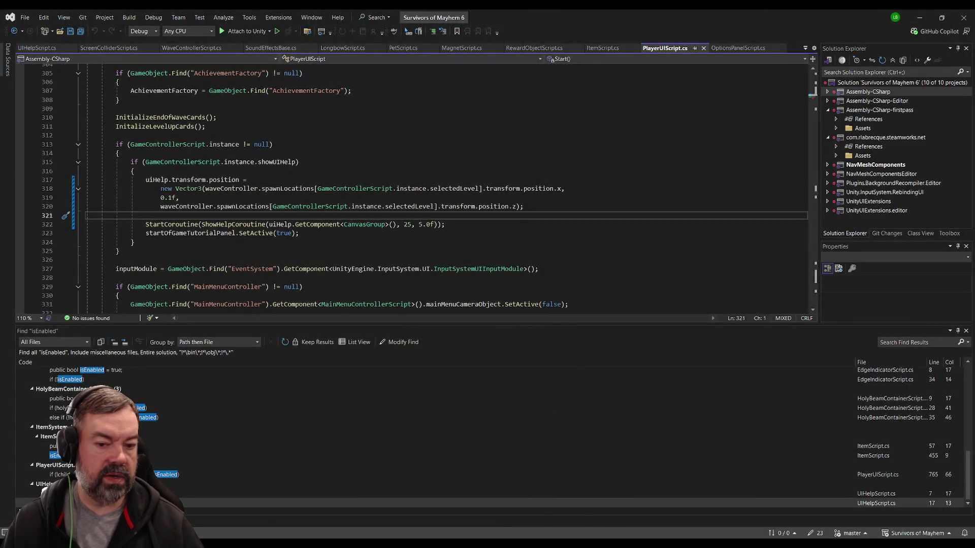
key(alt+Tab)
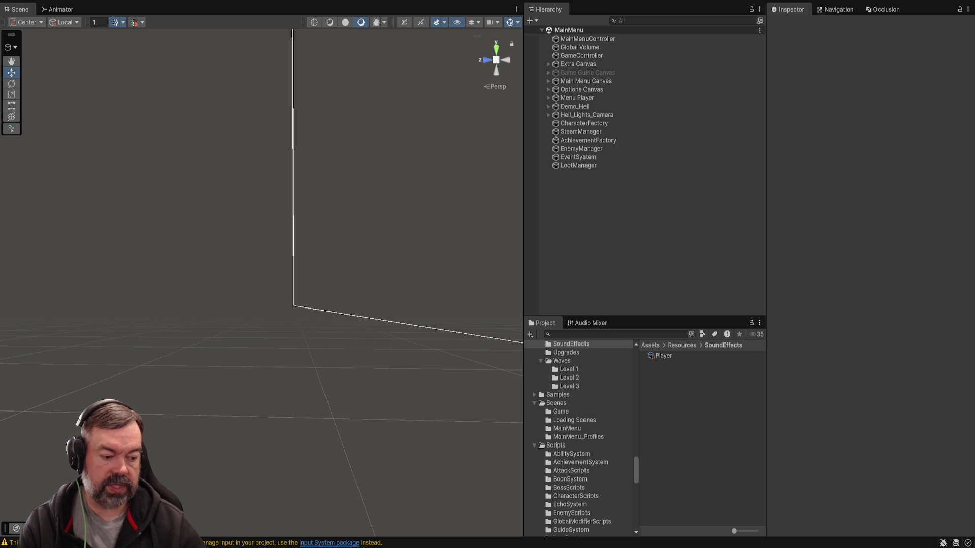
key(alt+Tab)
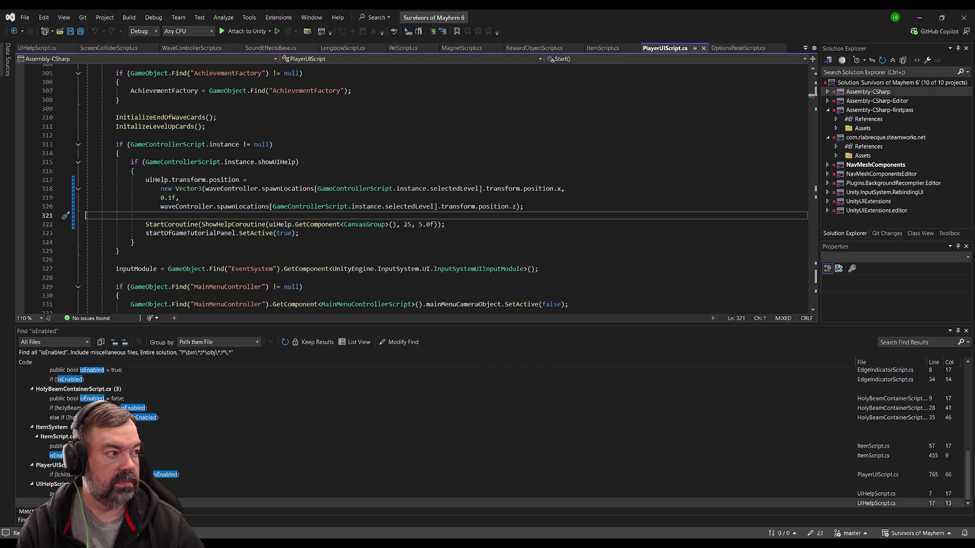
key(alt+Tab)
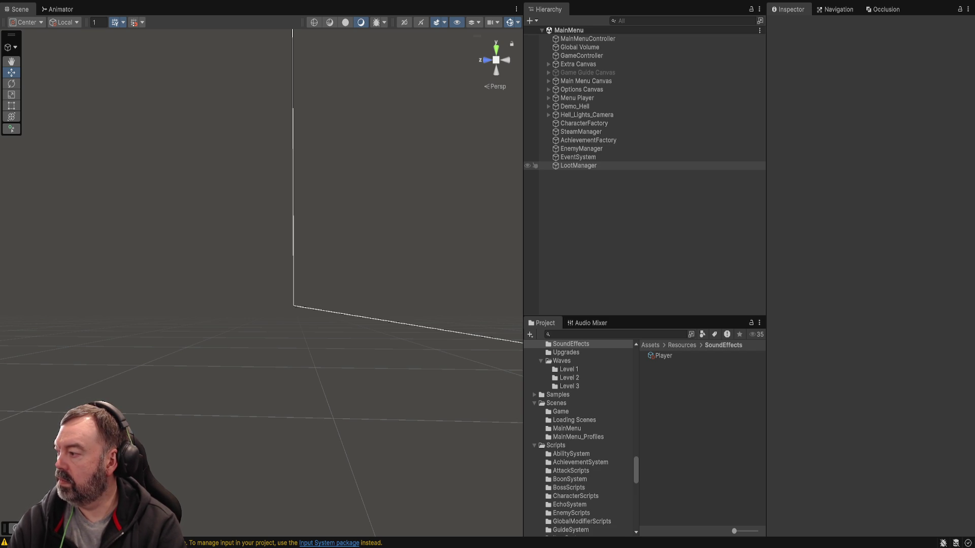
Step: Run the main menu in Play mode with Ctrl+P, then stop it
key(ctrl+p)
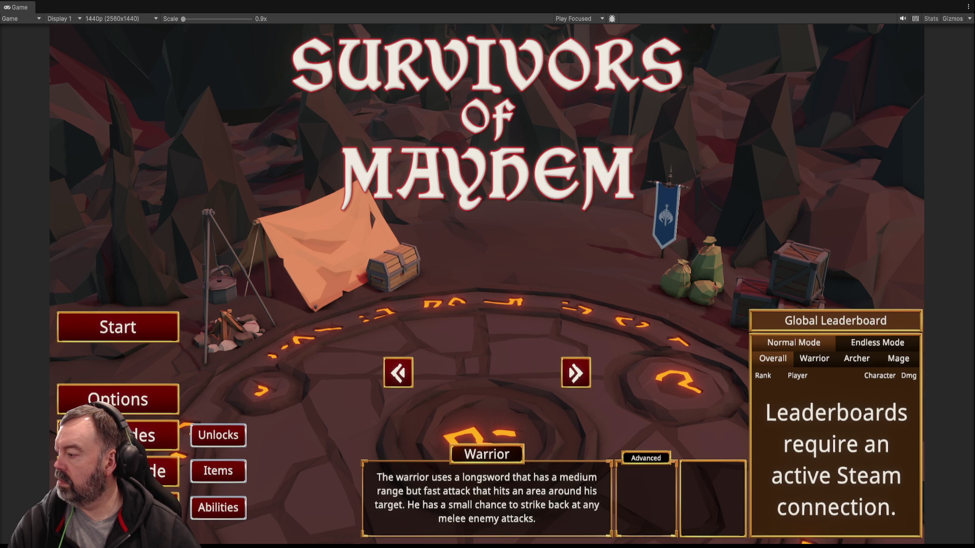
key(ctrl+p)
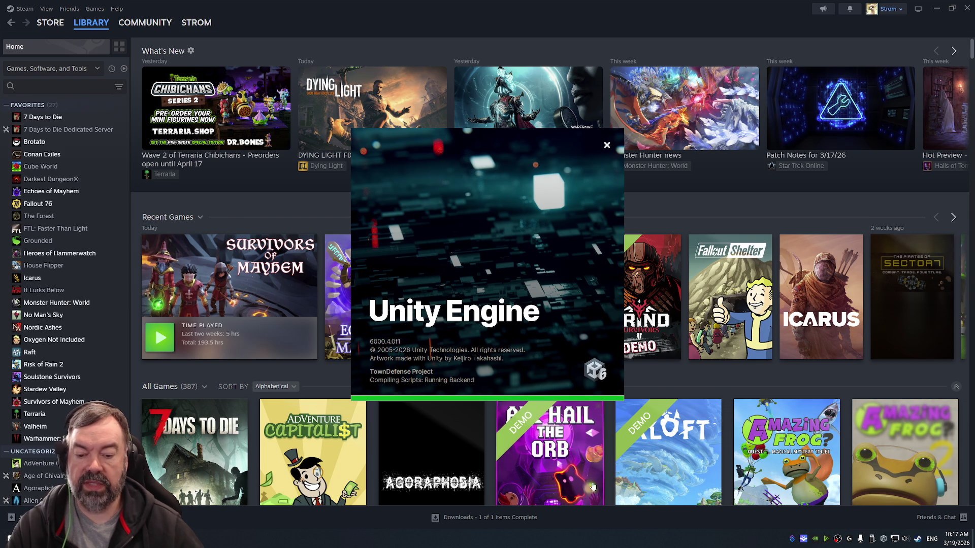
Step: Bring up a Steam library game's options menu, then dismiss it
right_click(626, 456)
click(684, 504)
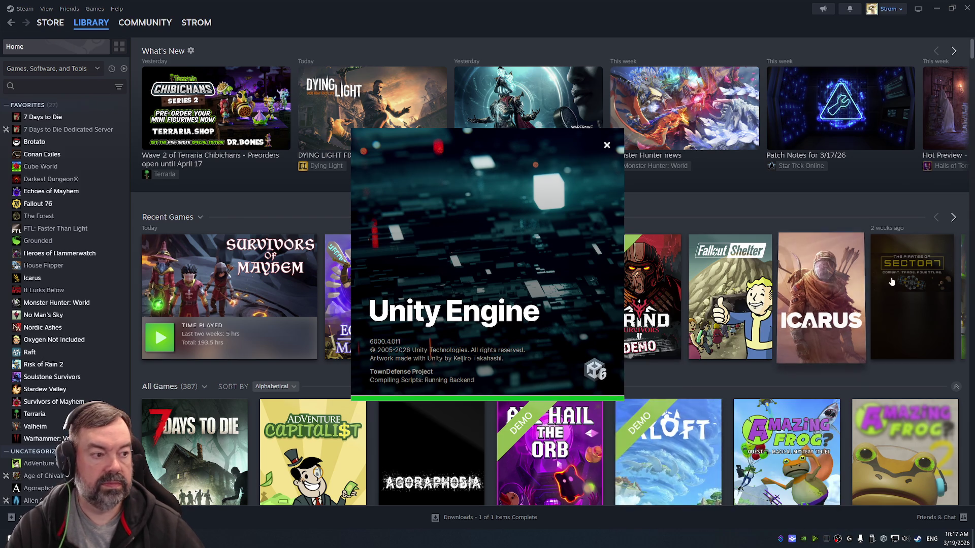
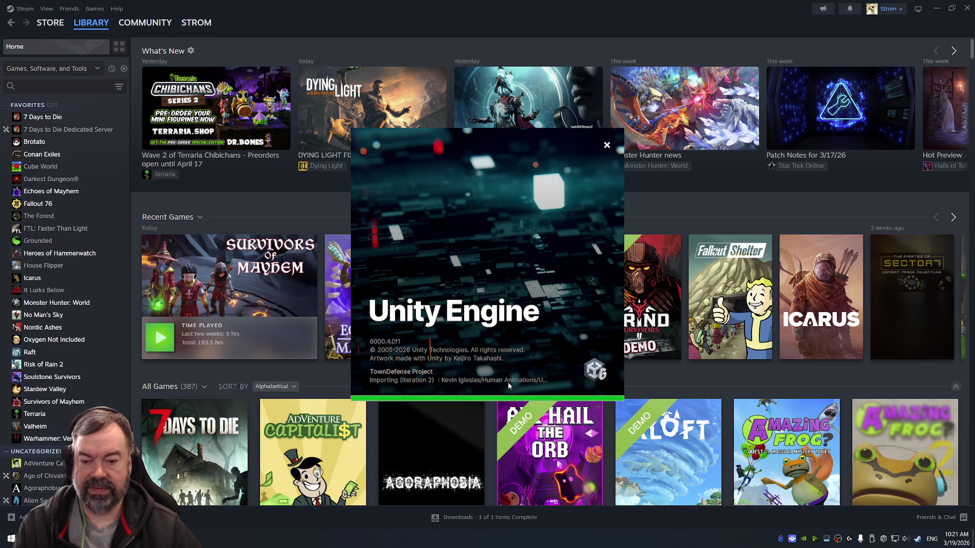
Step: Launch Rushcremental Demo v0.4.4 from the Steam library and maximize its window to full screen
scroll(428, 288, down, 5)
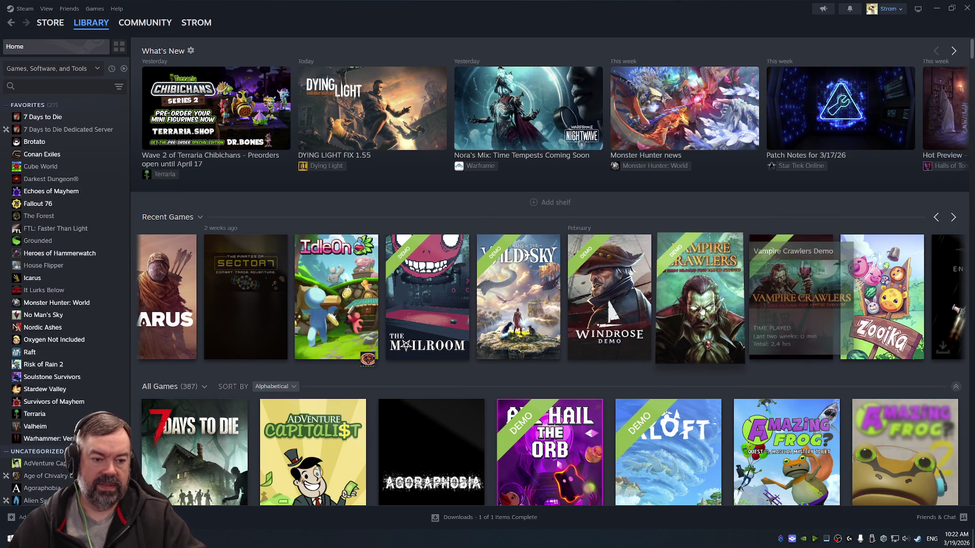
scroll(607, 291, down, 1)
mouse_move(610, 294)
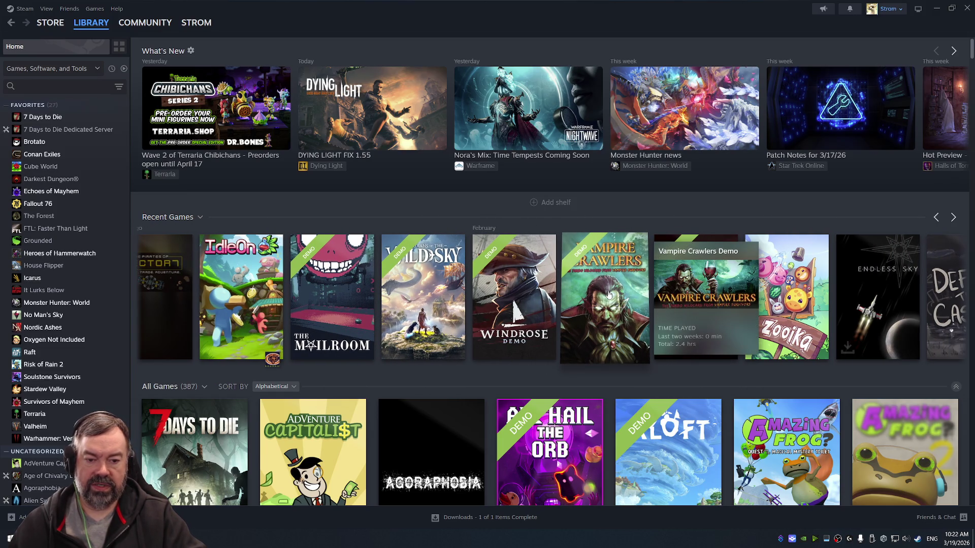
mouse_move(683, 302)
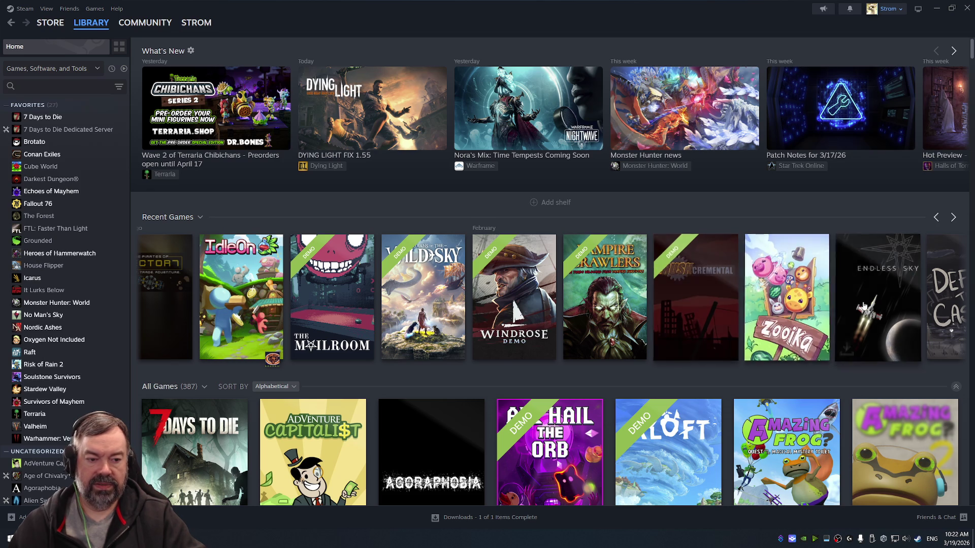
scroll(868, 300, down, 1)
scroll(868, 301, down, 1)
click(514, 297)
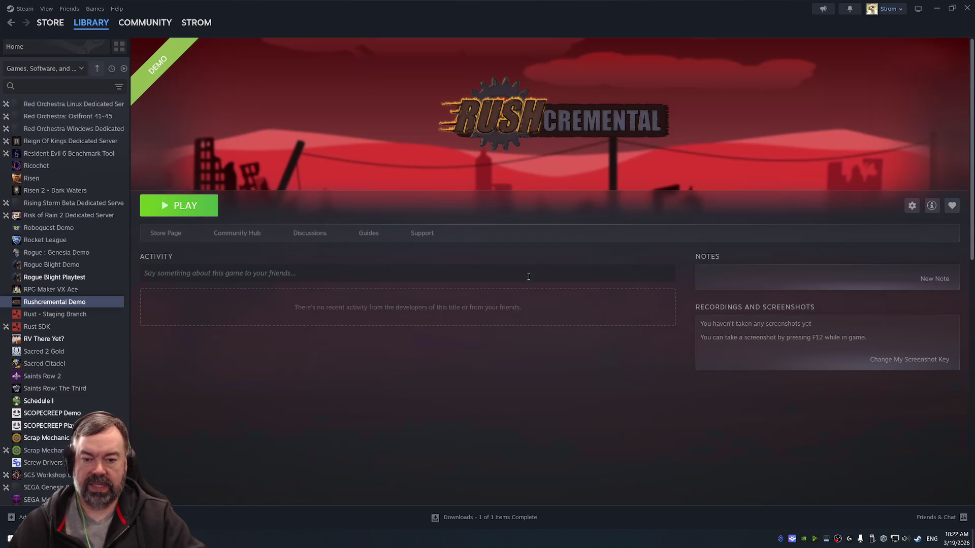
click(185, 209)
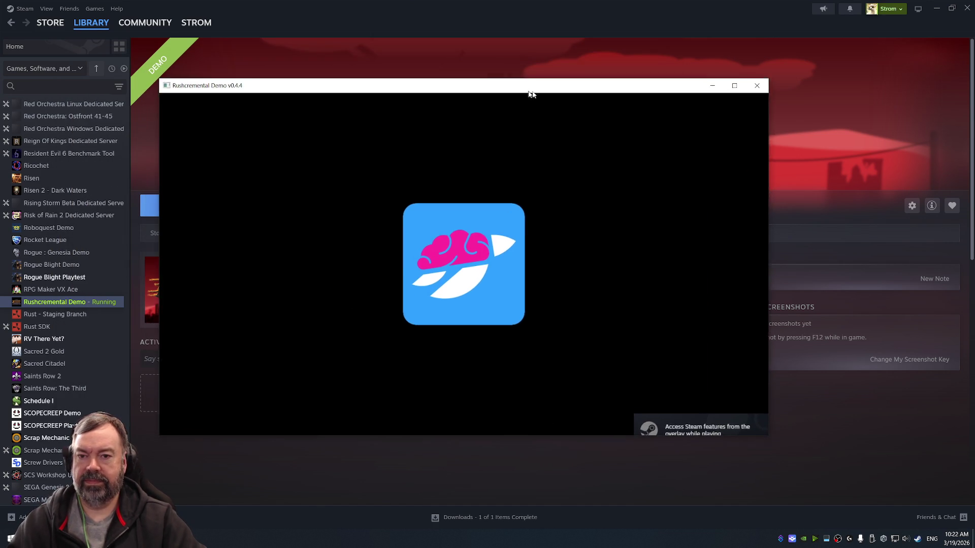
double_click(553, 83)
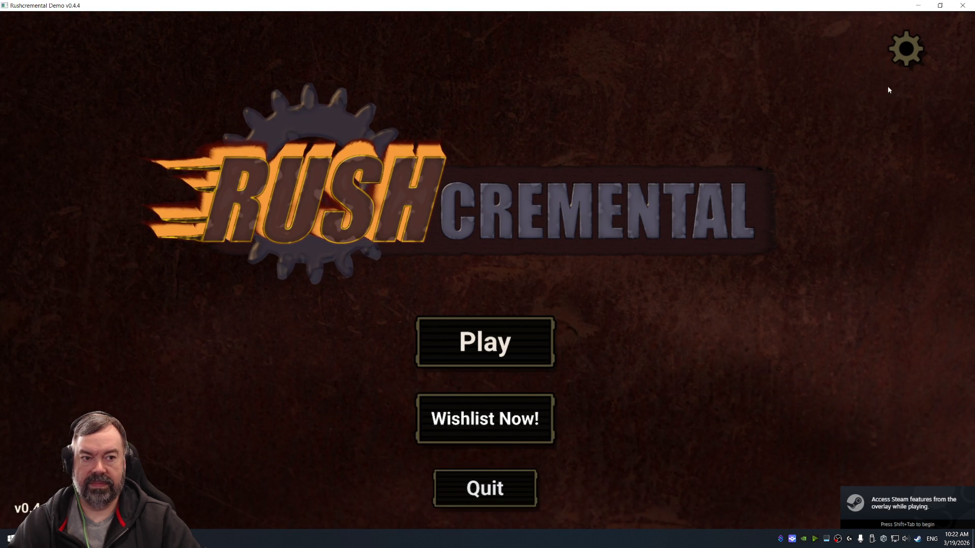
Step: Switch the game's resolution from 1280x720 to 1920x1080 in Settings and apply it
click(899, 53)
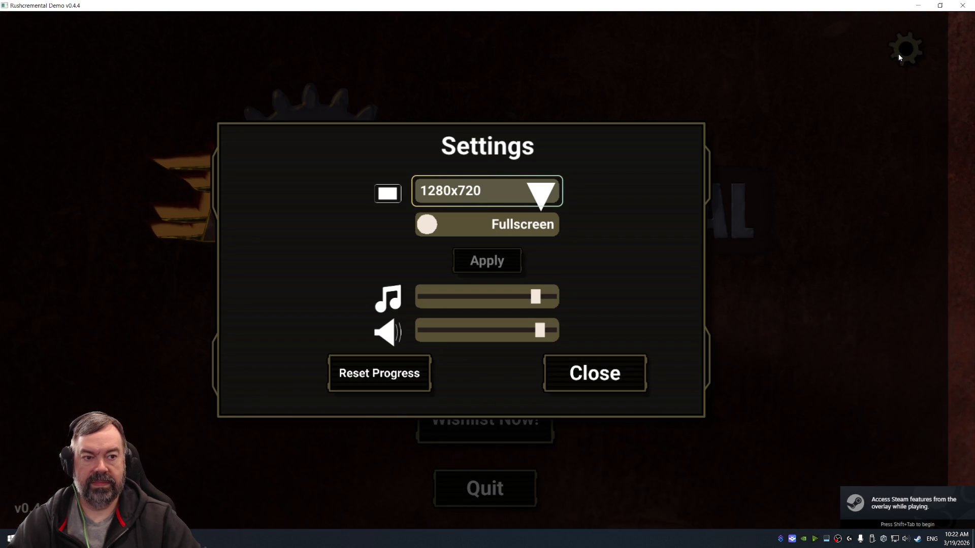
click(539, 198)
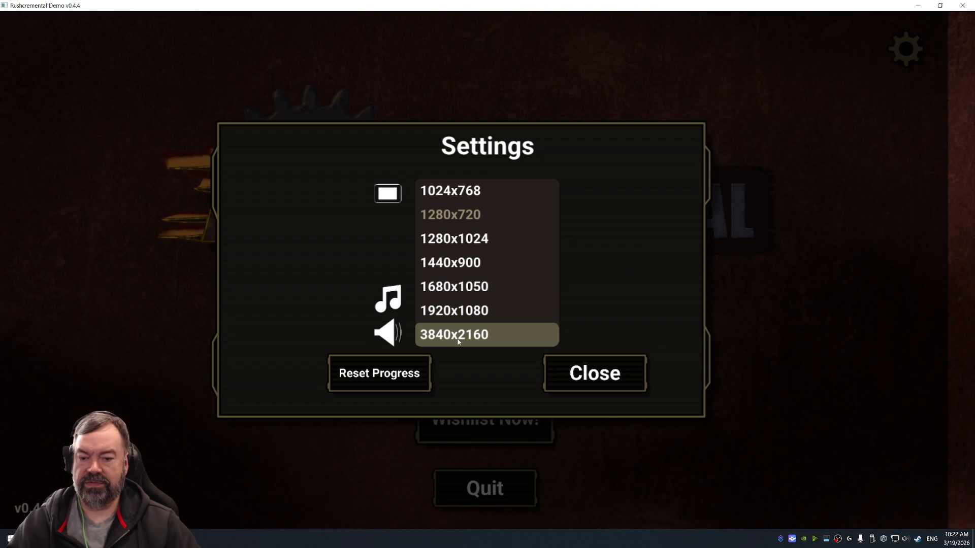
click(454, 311)
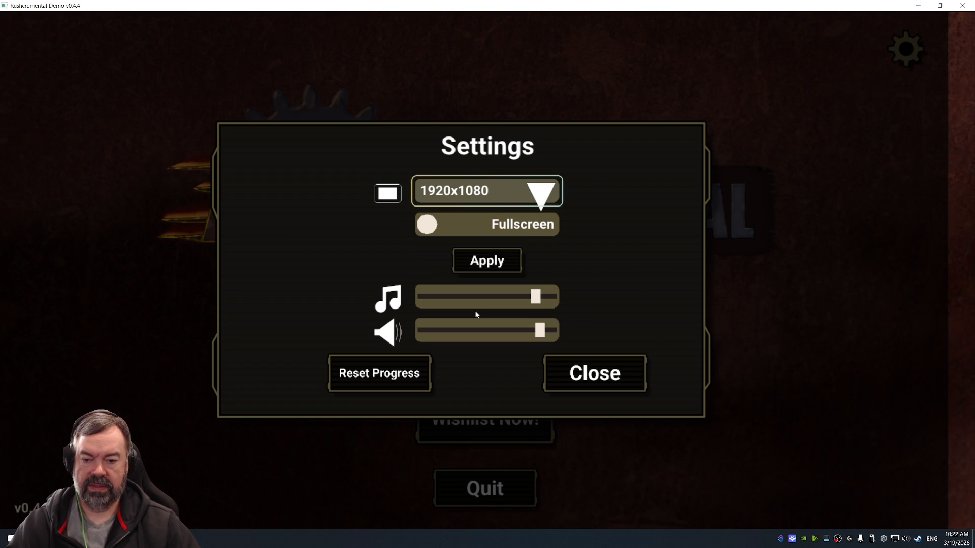
click(485, 262)
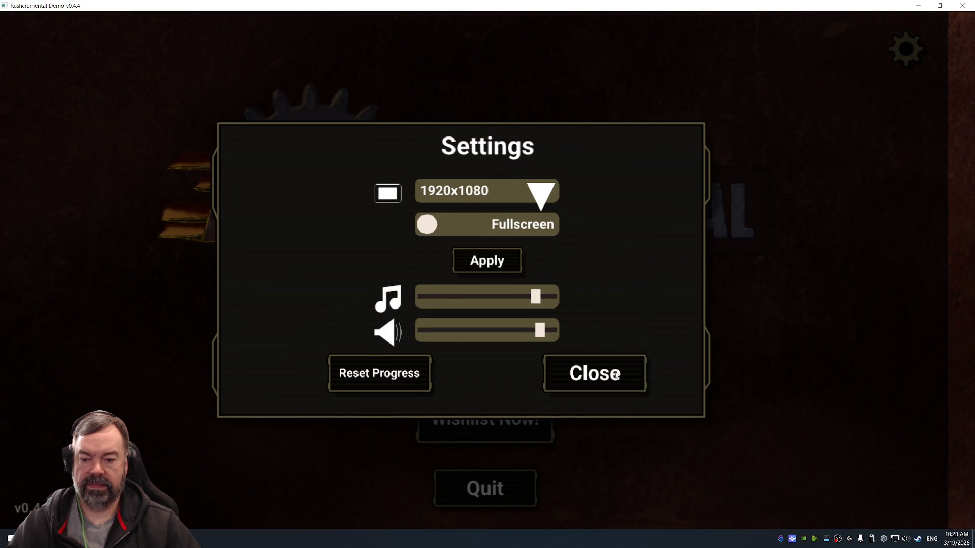
click(615, 374)
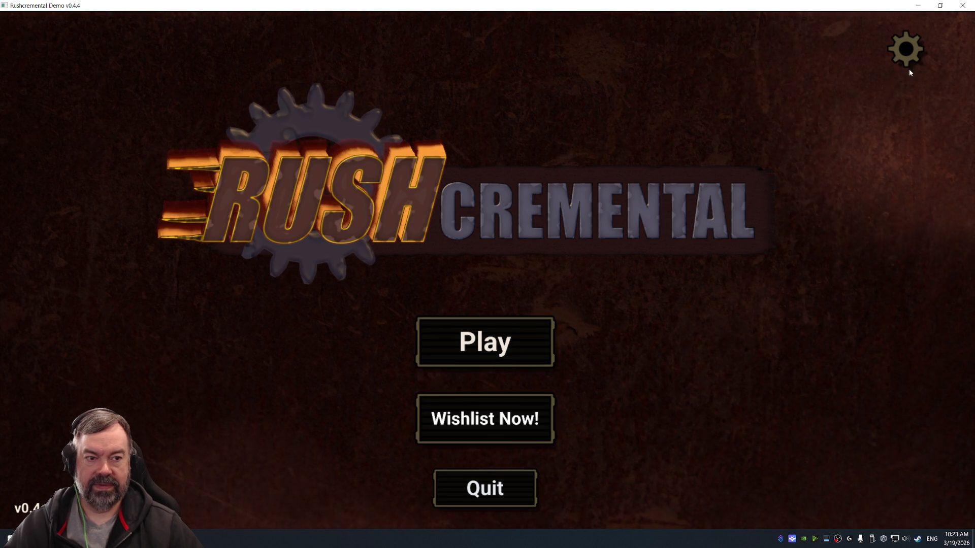
Step: Turn off fullscreen in the game's Settings and apply windowed mode
click(905, 51)
click(497, 231)
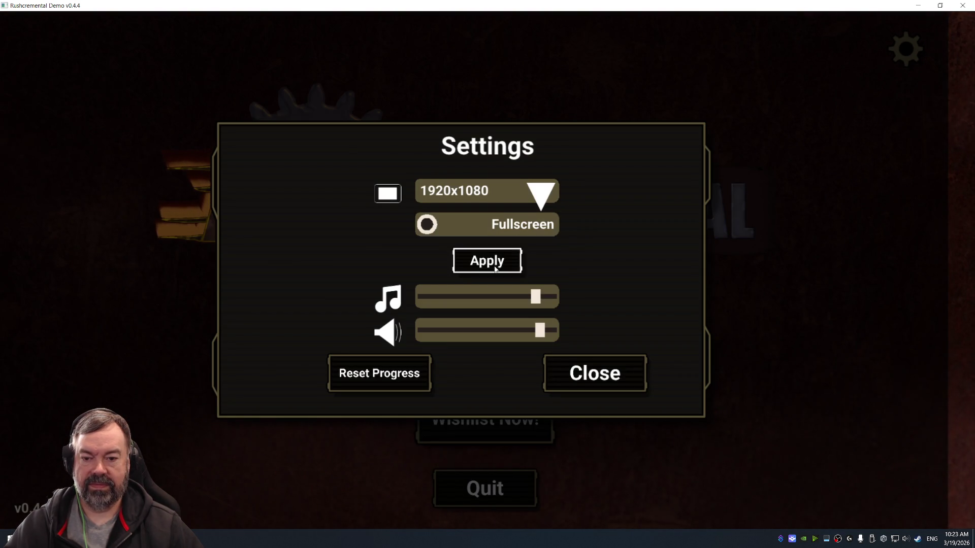
click(495, 266)
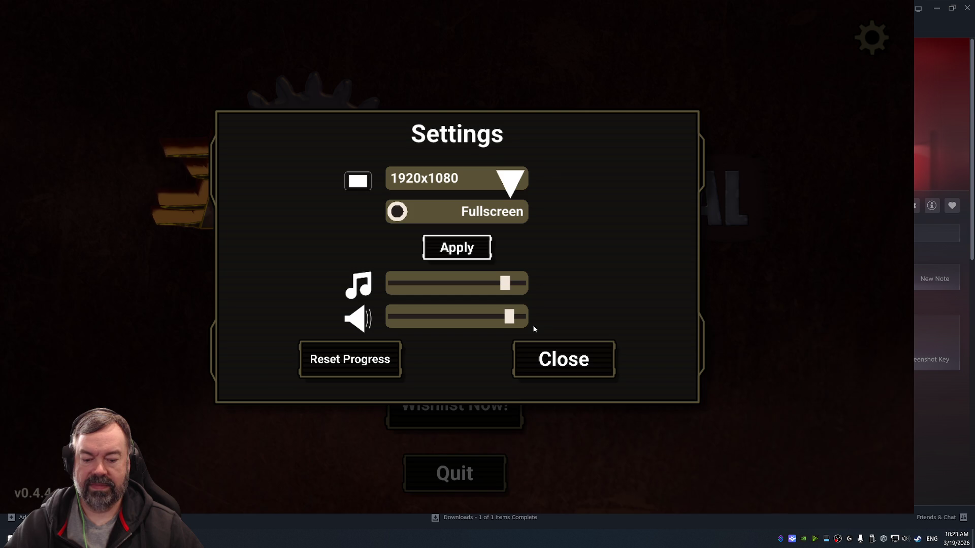
click(590, 355)
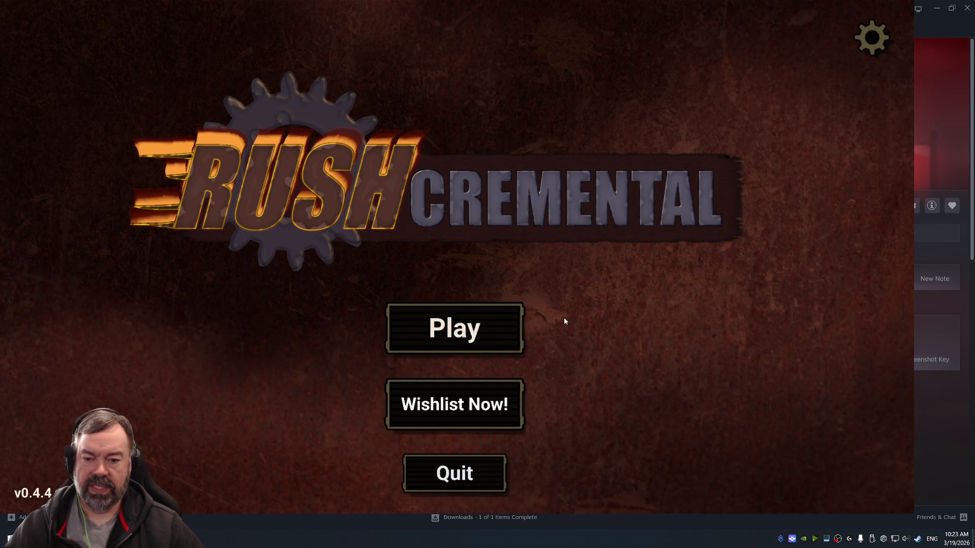
Step: Try the 3840x2160 resolution, then switch to 1680x1050
click(874, 43)
click(515, 182)
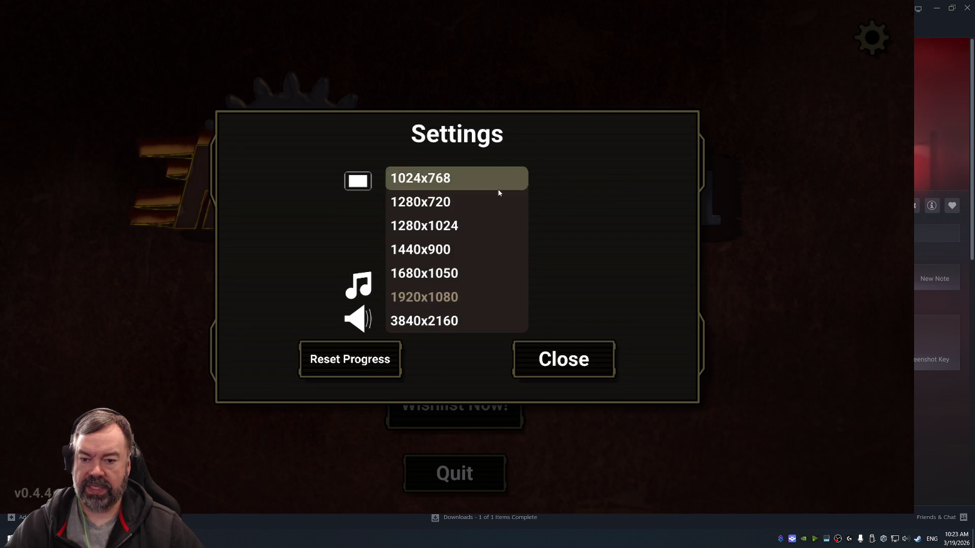
click(441, 318)
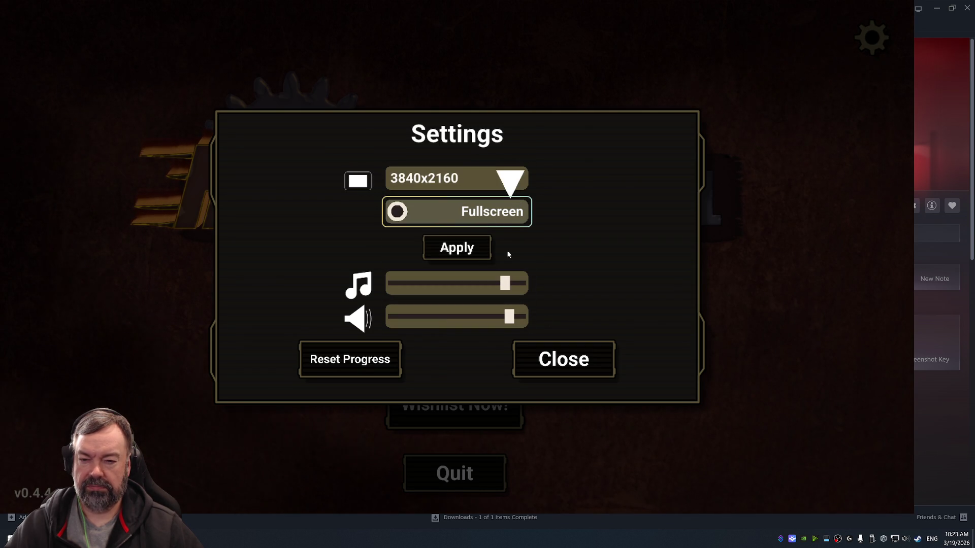
click(456, 247)
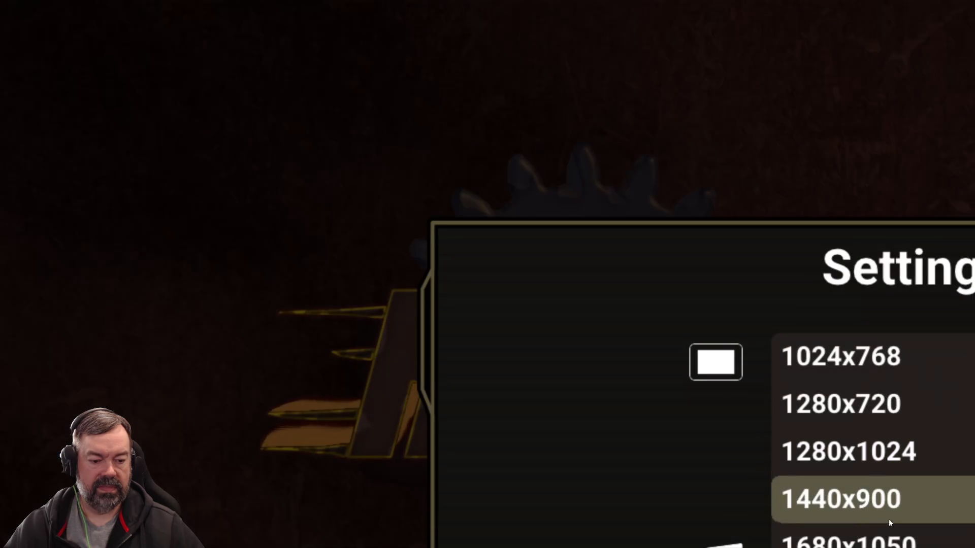
click(874, 541)
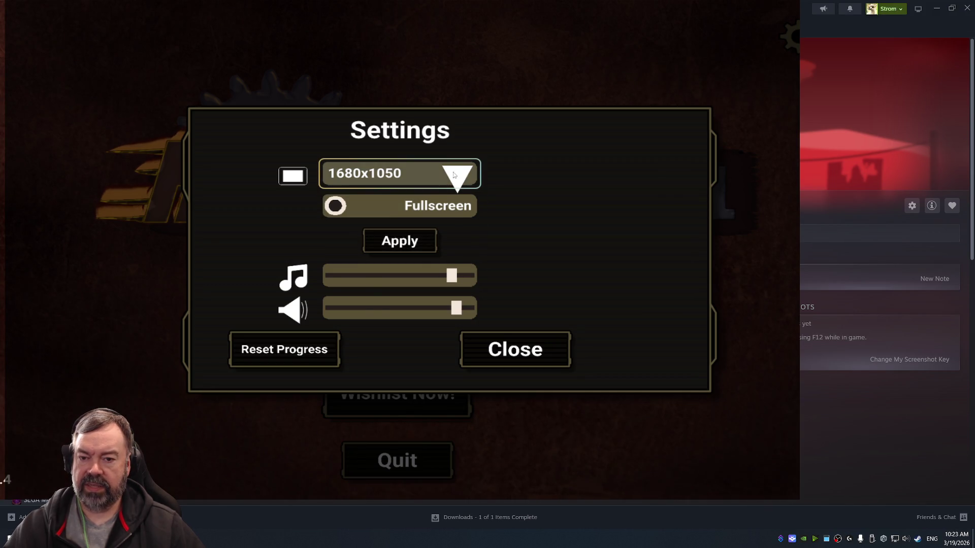
Step: Return to 1920x1080, toggle fullscreen, apply, and close Settings
click(462, 172)
click(410, 291)
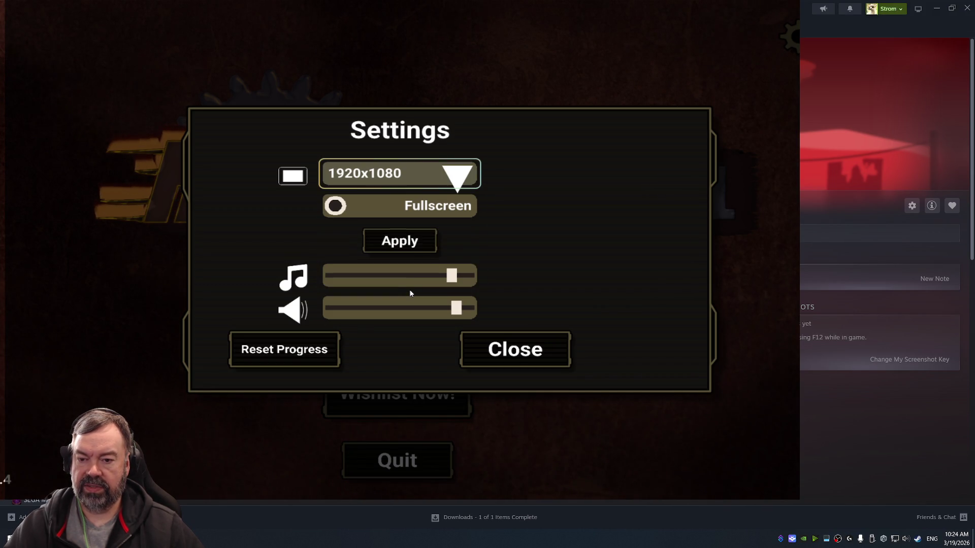
click(395, 246)
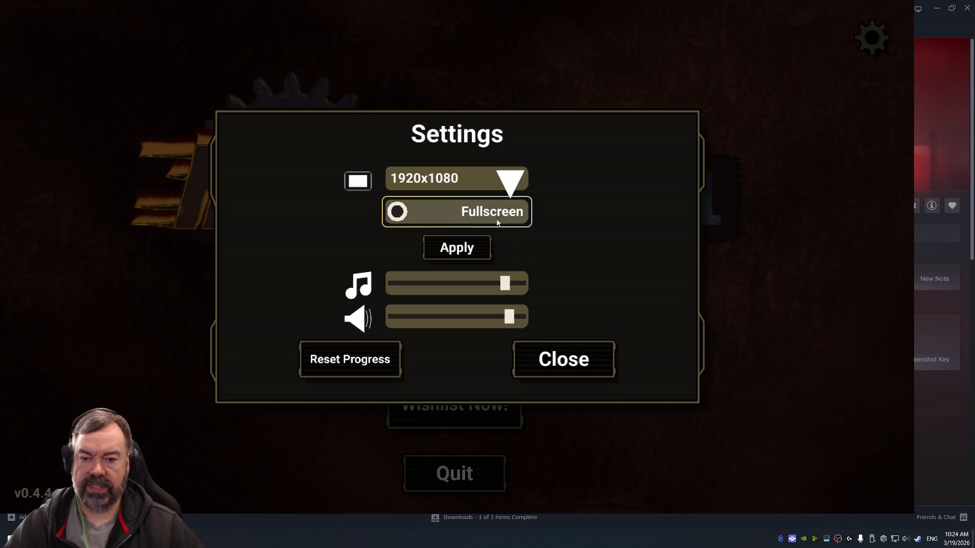
click(491, 212)
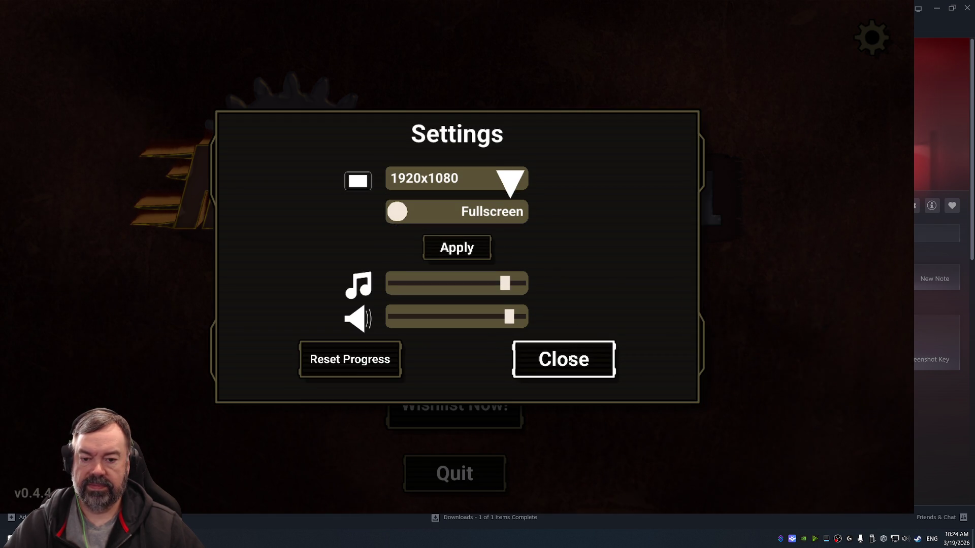
click(482, 251)
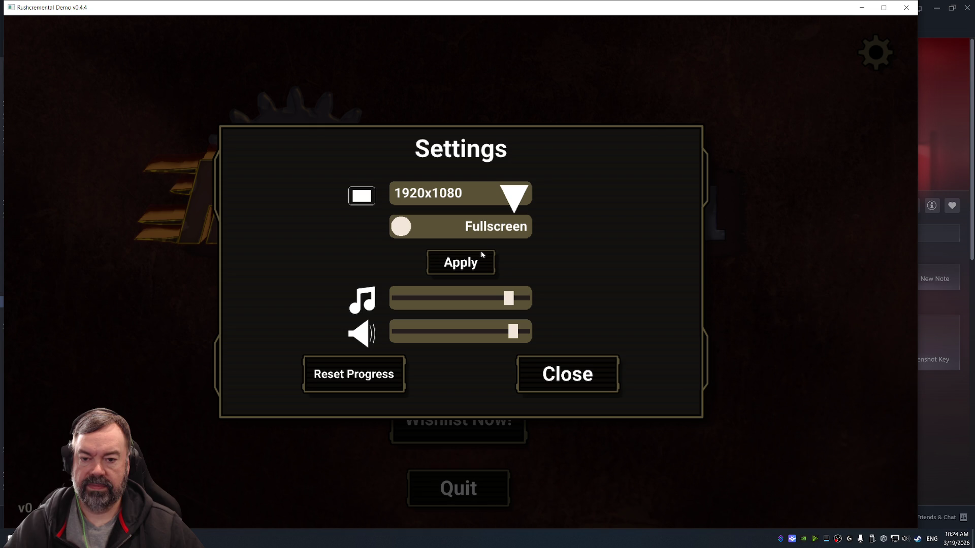
click(591, 363)
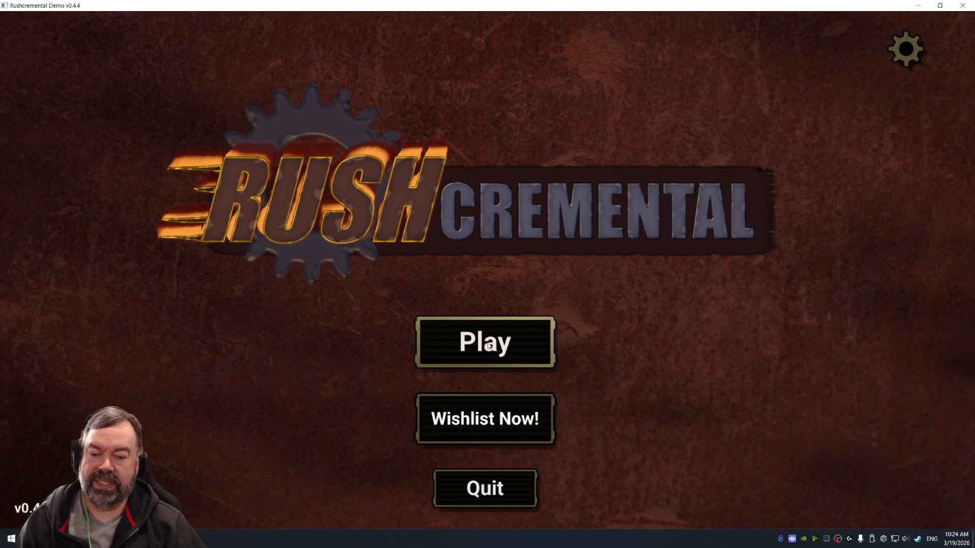
Step: Quit Rushcremental Demo from its main menu and switch back to the Unity editor
click(485, 488)
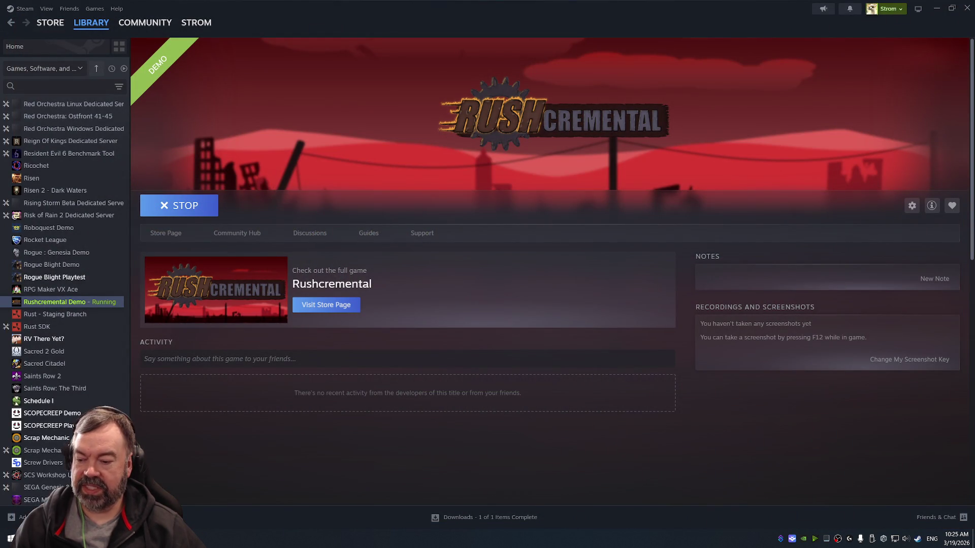
key(alt+Tab)
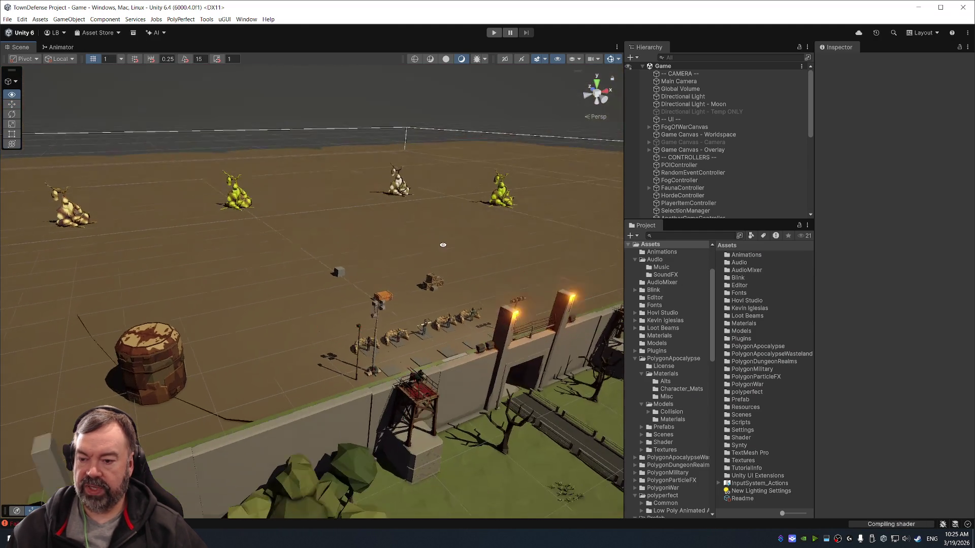
Step: Open Build Profiles from the File menu, review its player settings, and close the window
click(8, 20)
click(41, 120)
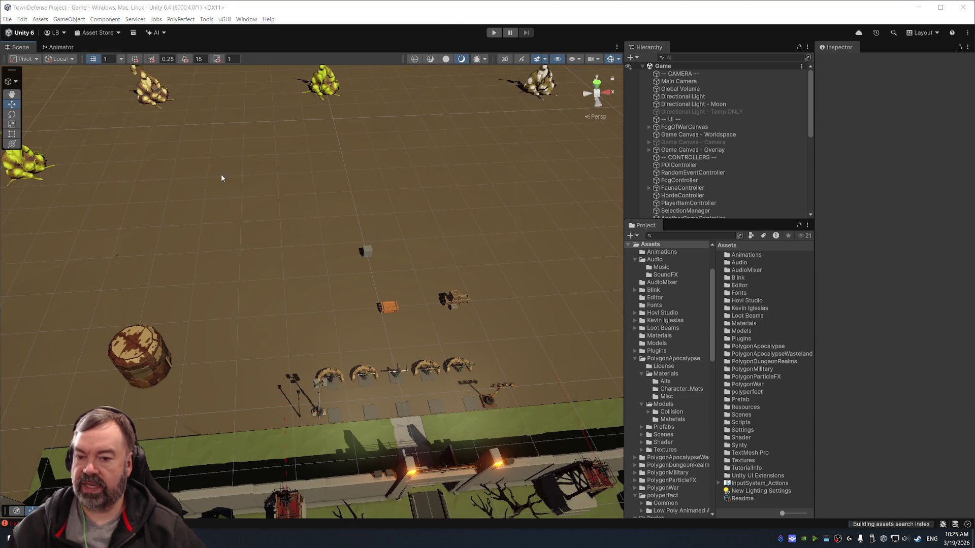
scroll(437, 264, down, 5)
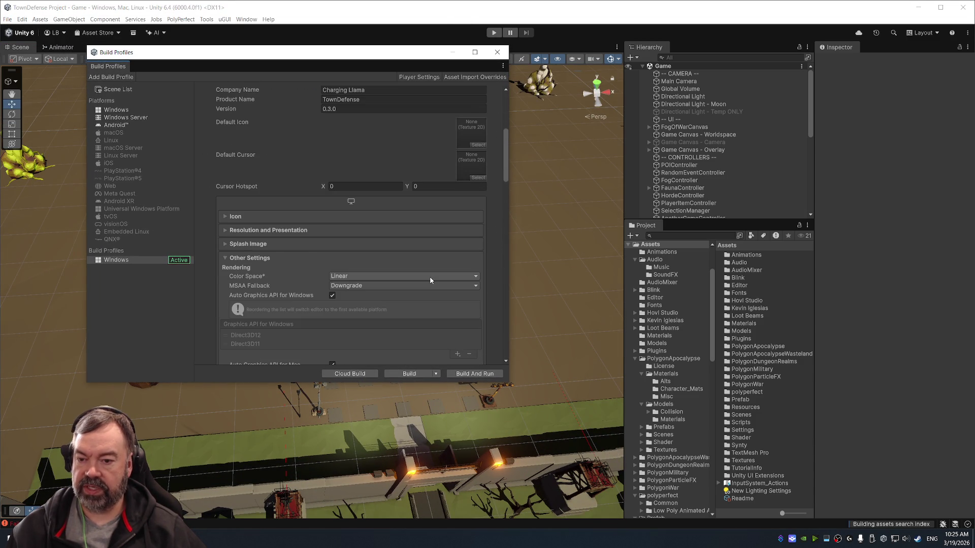
scroll(373, 269, down, 7)
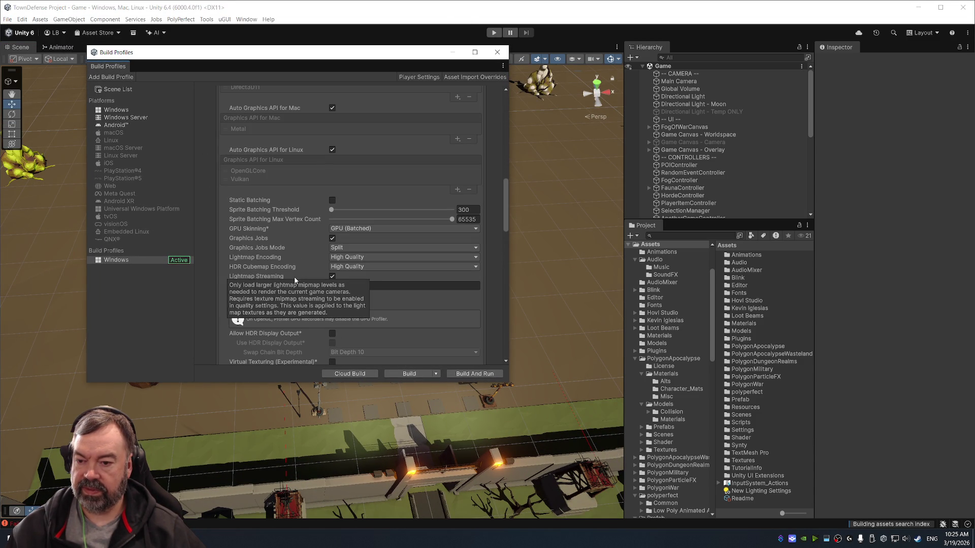
scroll(458, 306, down, 5)
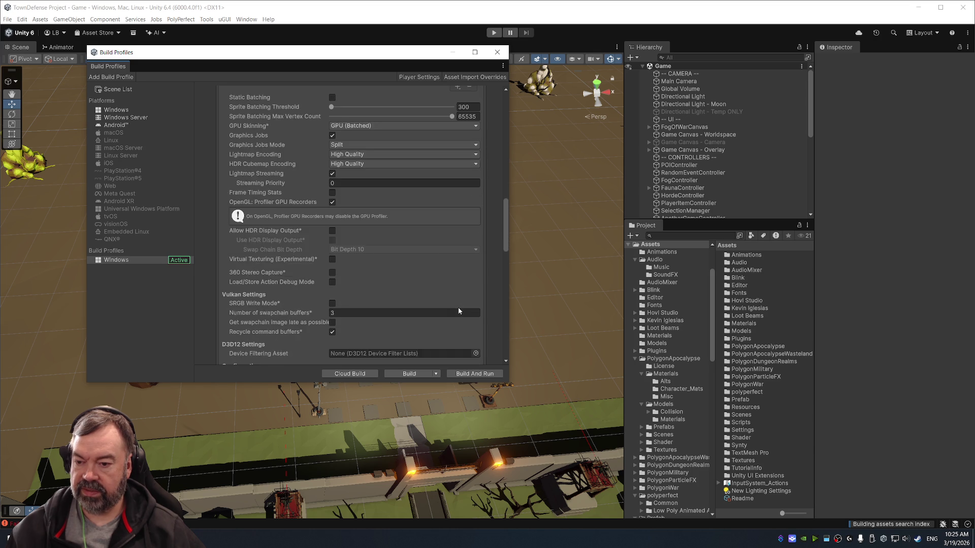
scroll(458, 309, down, 2)
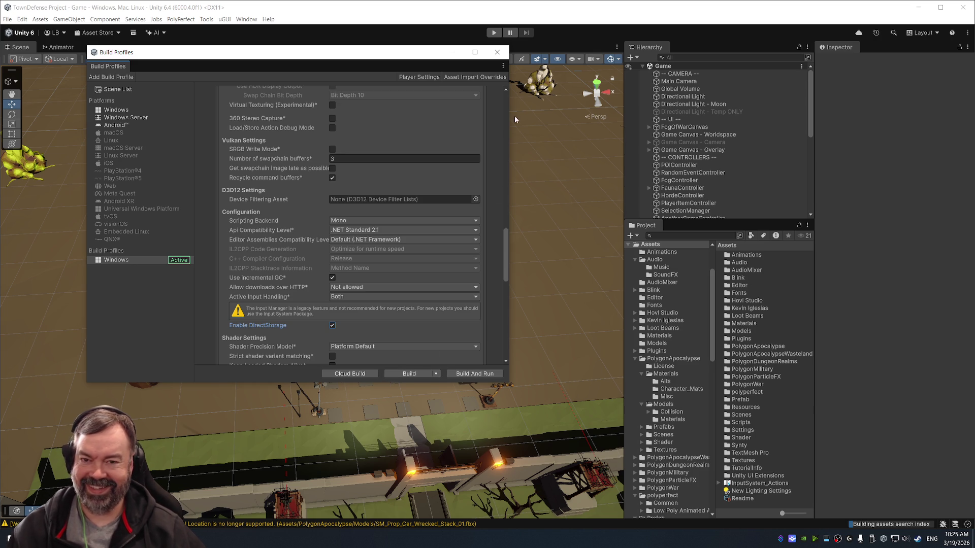
click(498, 52)
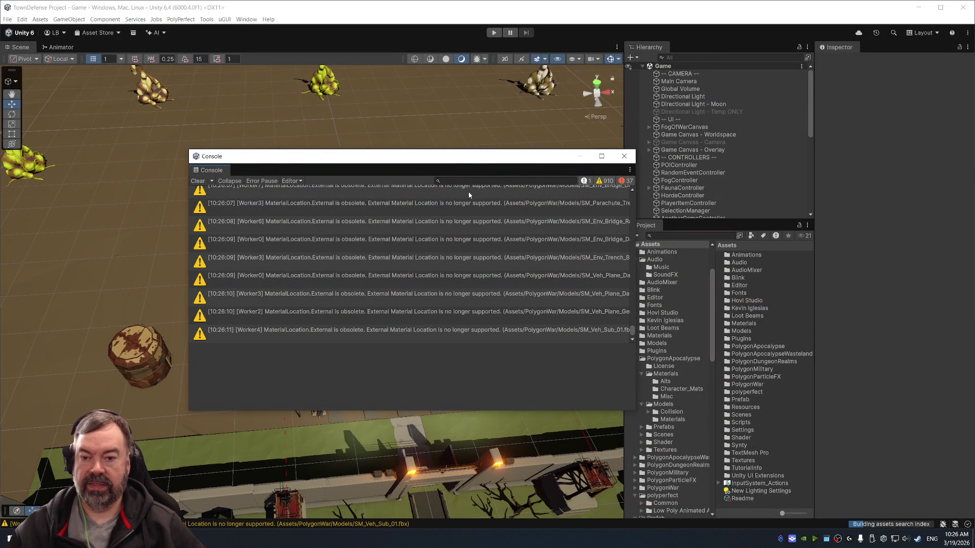
Step: Reposition and enlarge the Console window so full log paths are visible
mouse_move(445, 161)
mouse_down()
mouse_move(475, 160)
mouse_move(502, 178)
mouse_move(490, 170)
mouse_up()
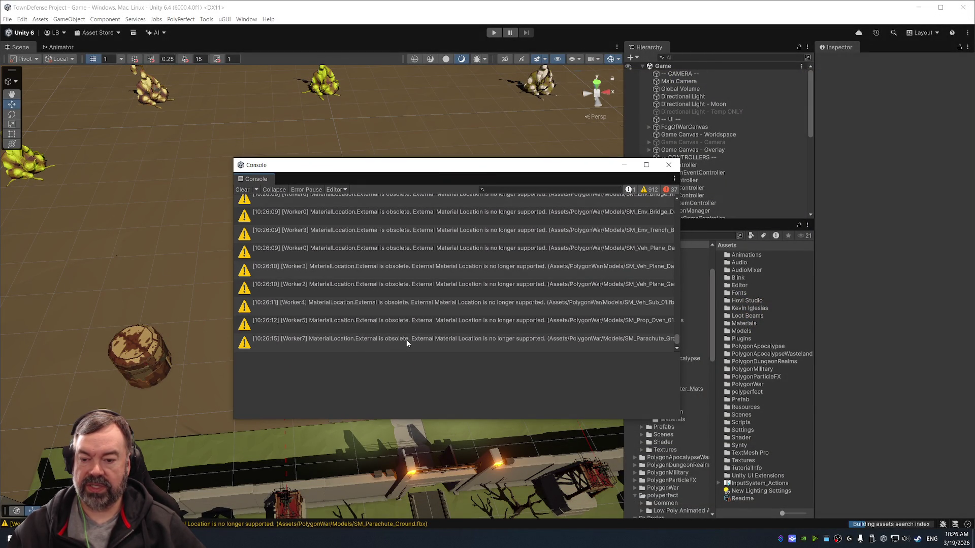
drag(683, 421, 896, 470)
drag(636, 175, 462, 136)
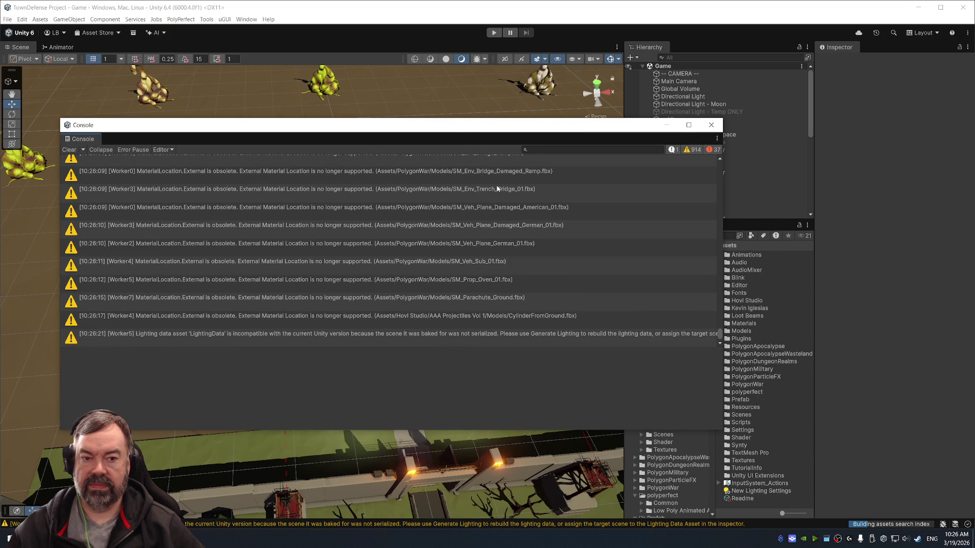
Step: Hide warnings, ping the ProPixelizerRenderer missing-features error, then clear and close the Console
click(694, 150)
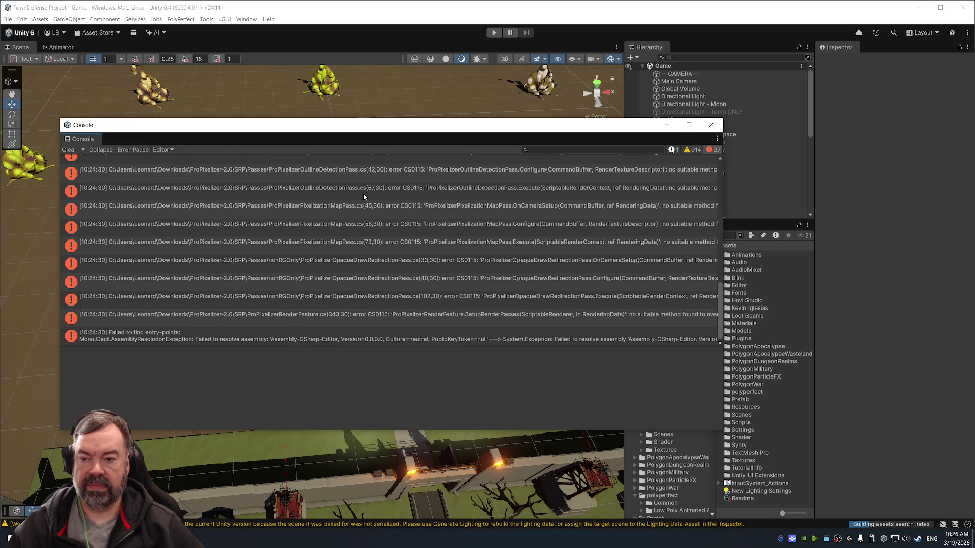
scroll(434, 204, up, 10)
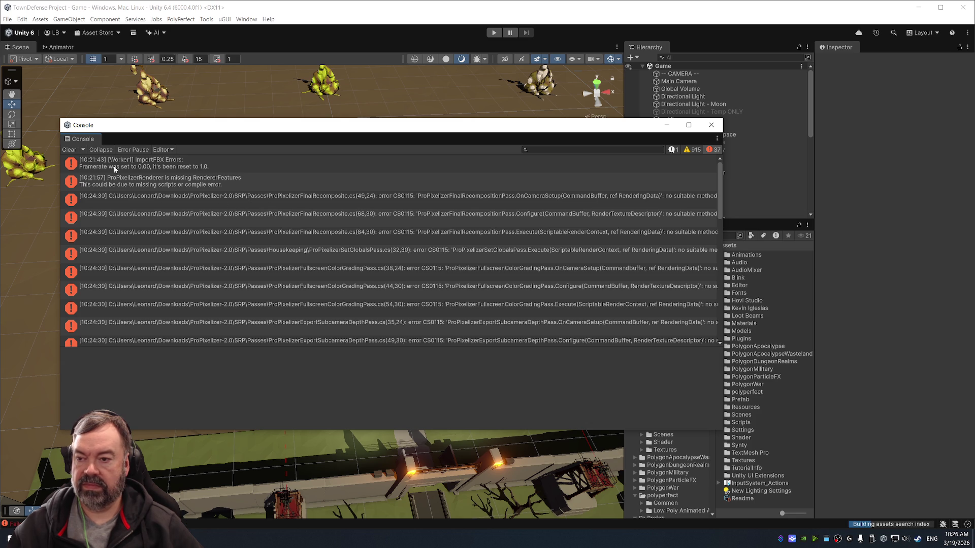
click(173, 184)
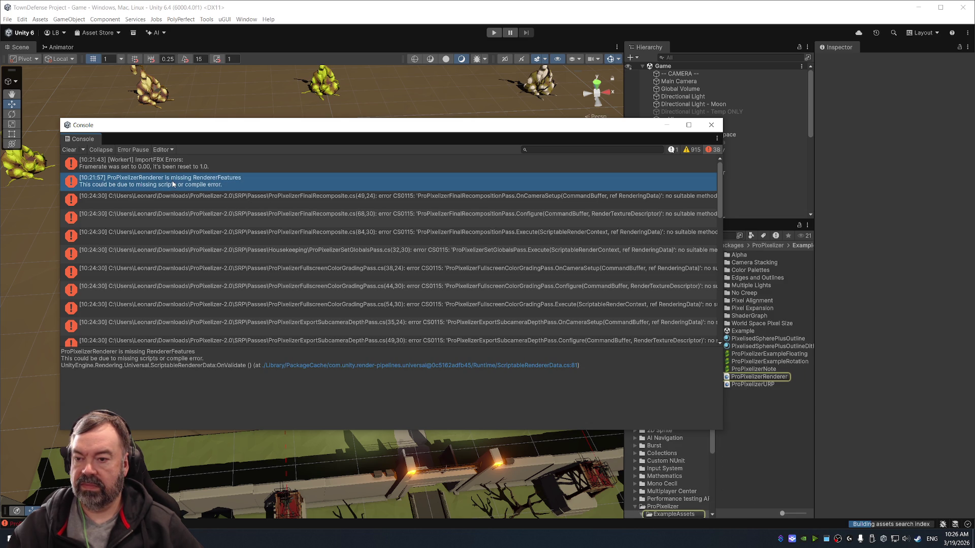
click(70, 150)
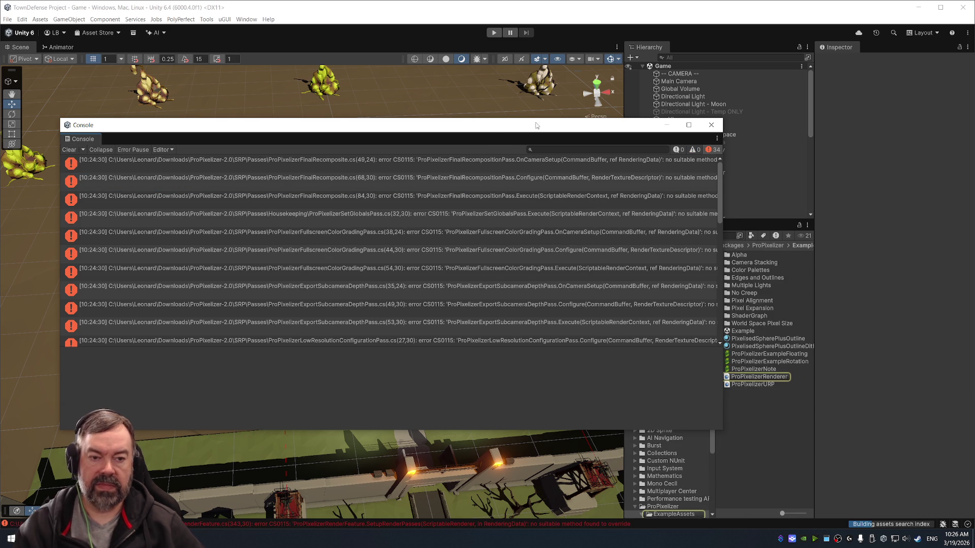
click(712, 125)
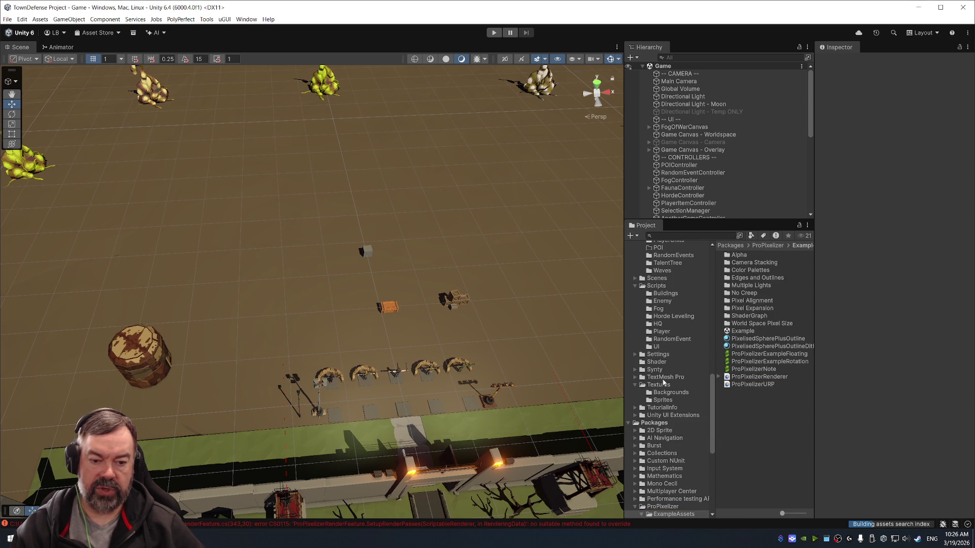
Step: Delete the ProPixelizerRenderer and ProPixelizerURP assets from the project
scroll(670, 369, up, 7)
scroll(671, 369, up, 3)
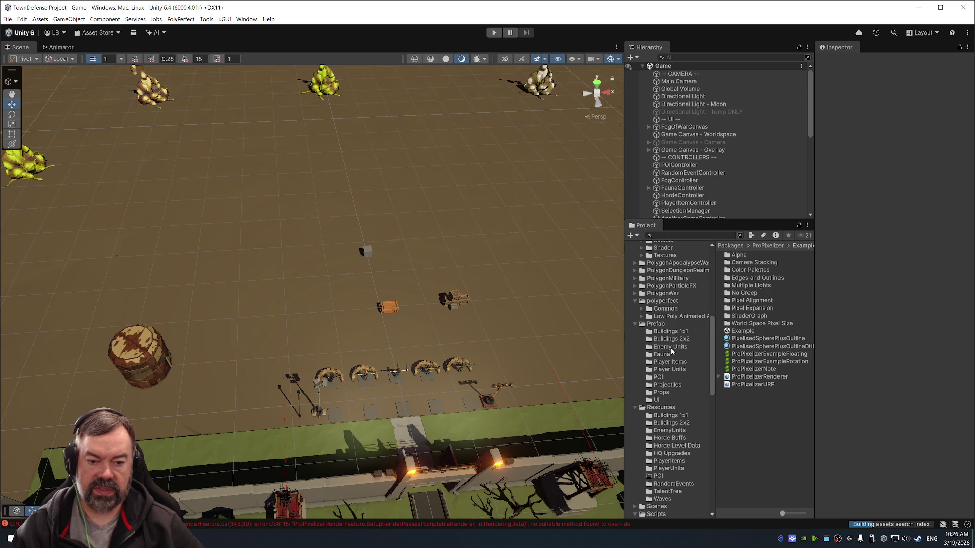
scroll(675, 310, up, 7)
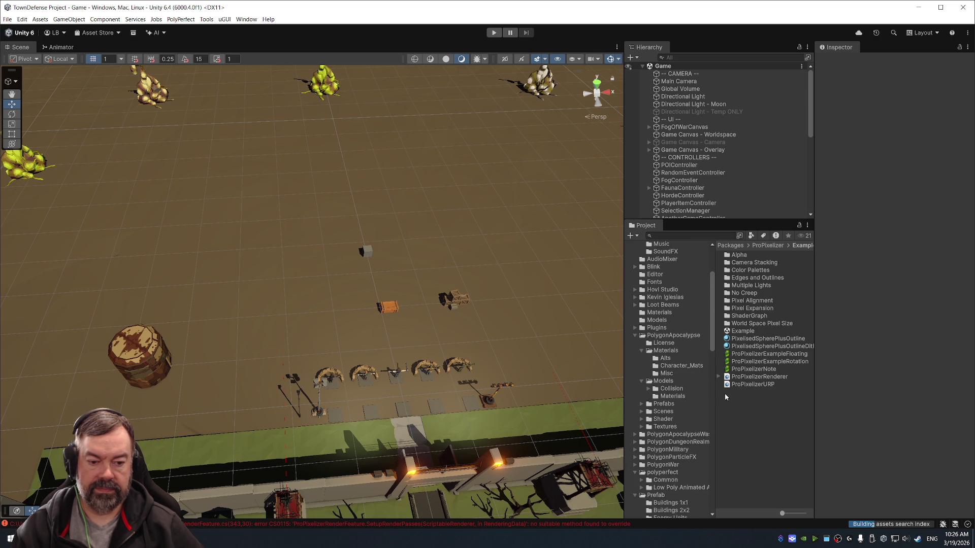
click(764, 378)
key(Delete)
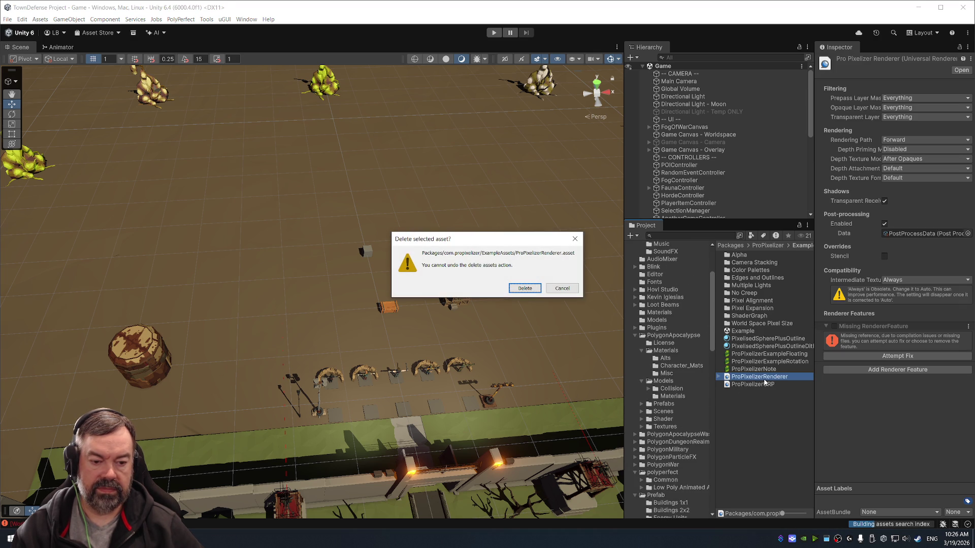
key(Return)
click(762, 378)
key(Delete)
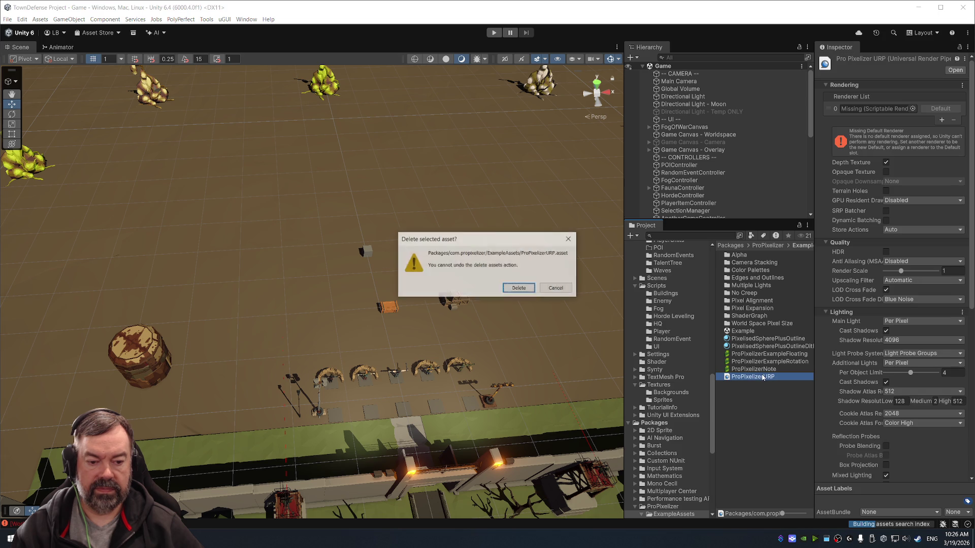
key(Return)
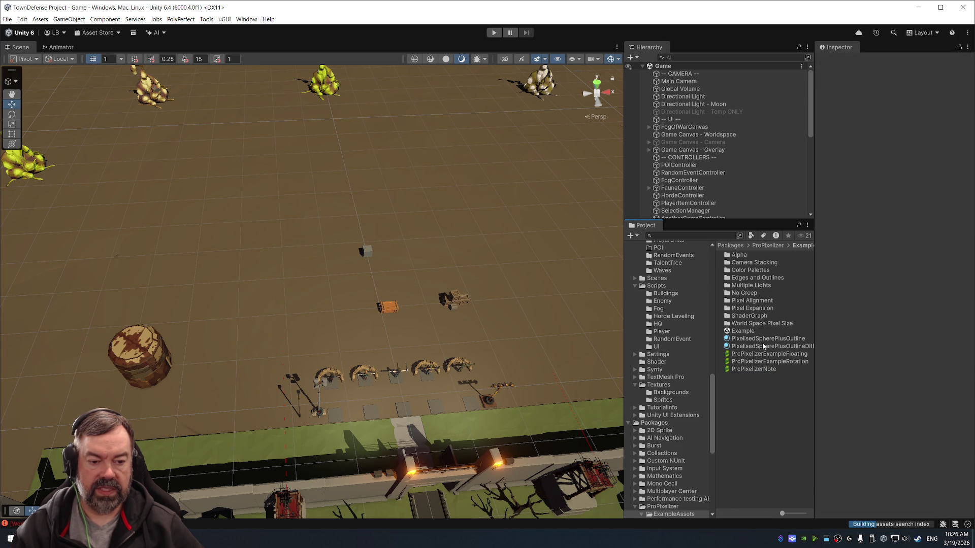
Step: Select the ProPixelizer package folder and open the Package Manager
scroll(672, 452, down, 3)
click(672, 450)
right_click(672, 450)
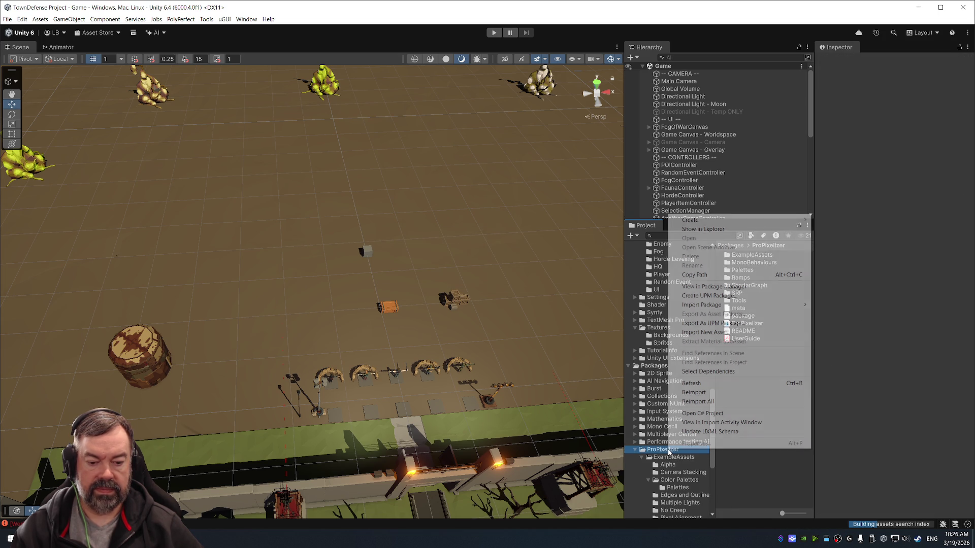
click(253, 23)
mouse_move(325, 156)
click(399, 157)
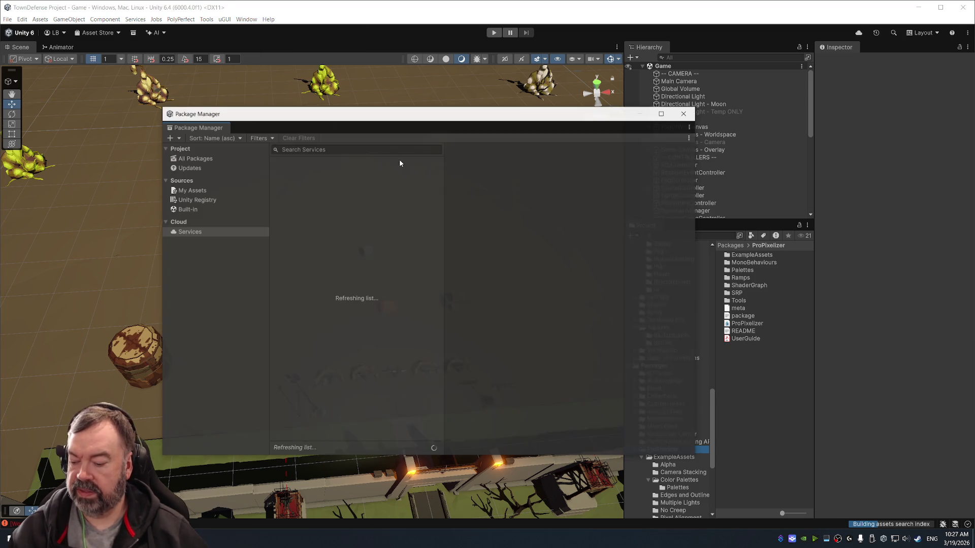
Step: Browse the Package Manager's My Assets, Updates, Built-in and Unity Registry lists, returning to In Project
click(206, 192)
click(222, 159)
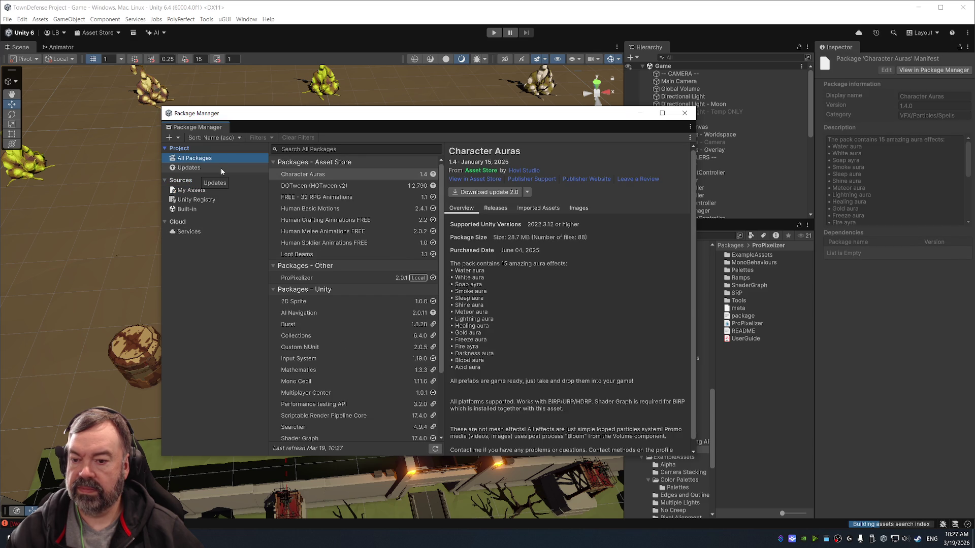
click(221, 169)
click(223, 159)
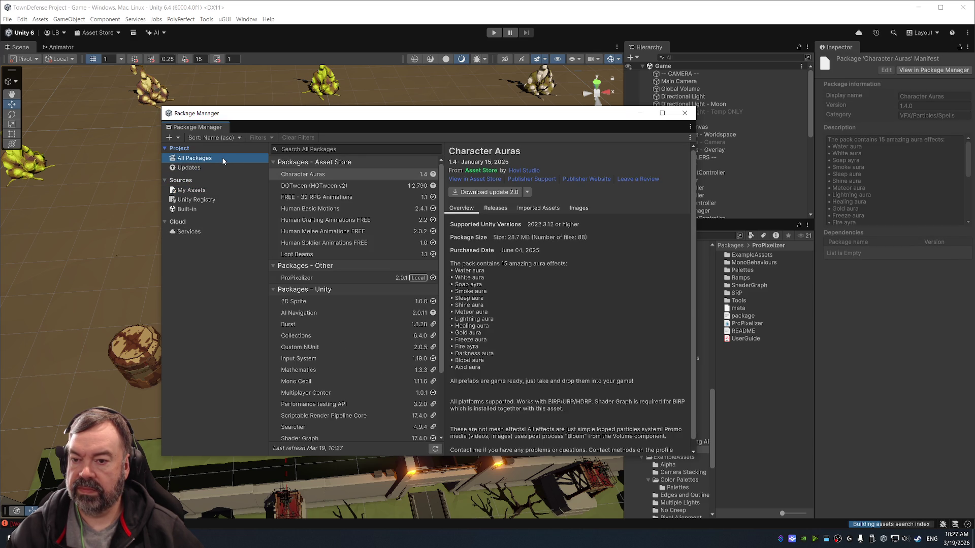
scroll(321, 325, down, 5)
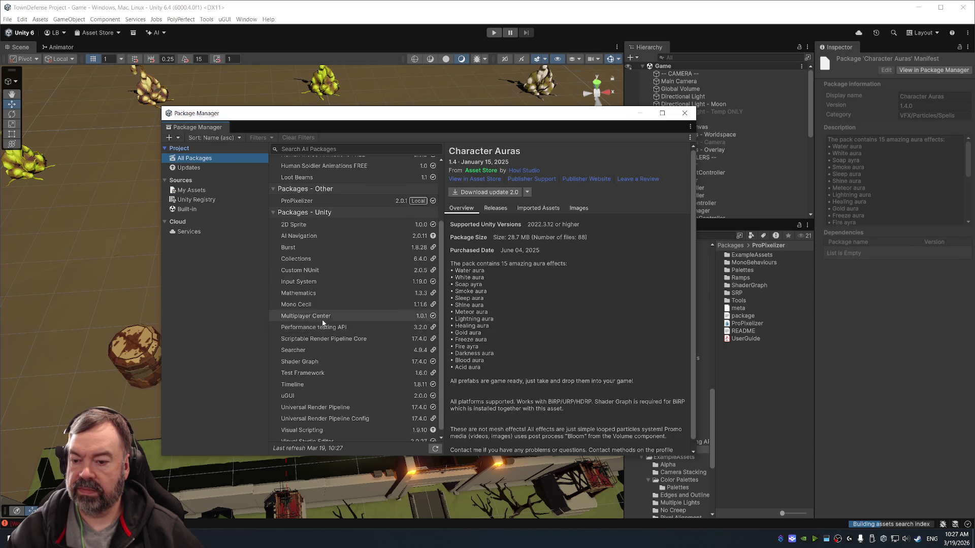
click(202, 191)
click(198, 208)
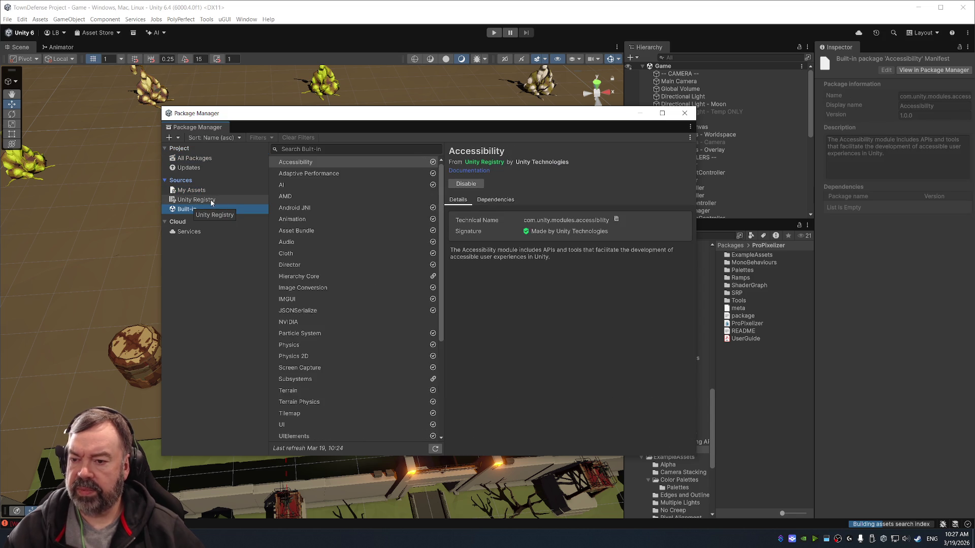
click(212, 202)
click(213, 158)
Step: Search packages for 'pixel' and remove ProPixelizer from the project
click(230, 138)
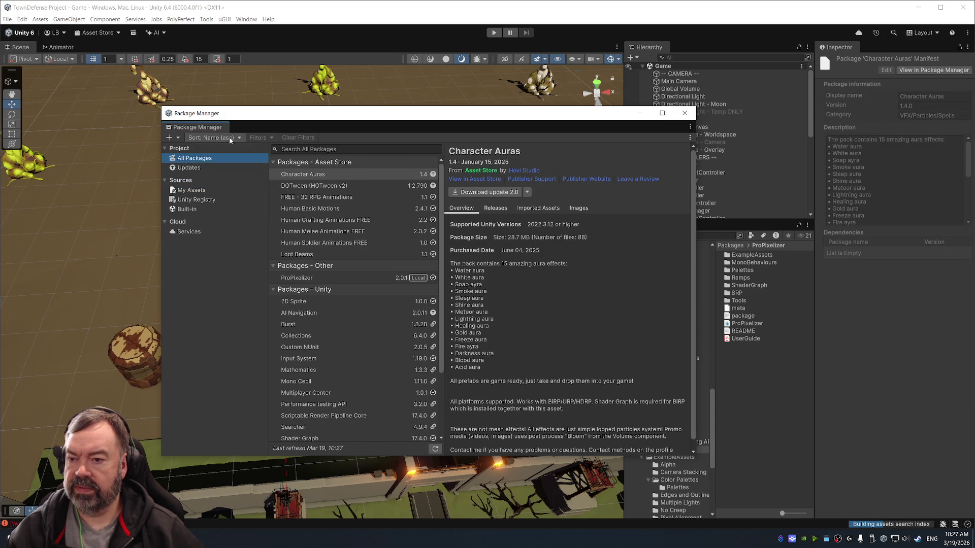
click(363, 149)
text(pixel)
click(540, 193)
click(557, 239)
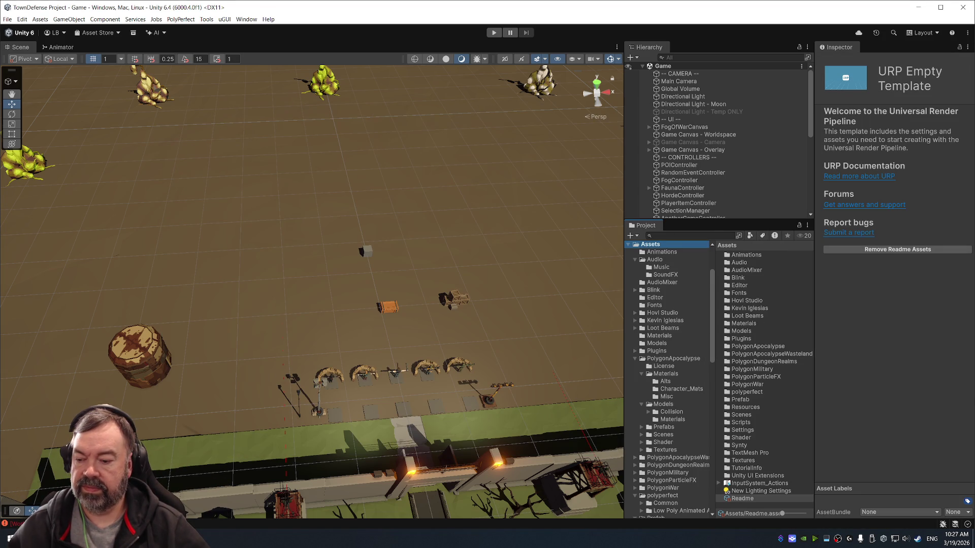
Step: Check the Console for the remaining ProPixelizerRenderer error, then close it
key(ctrl+shift+c)
click(197, 169)
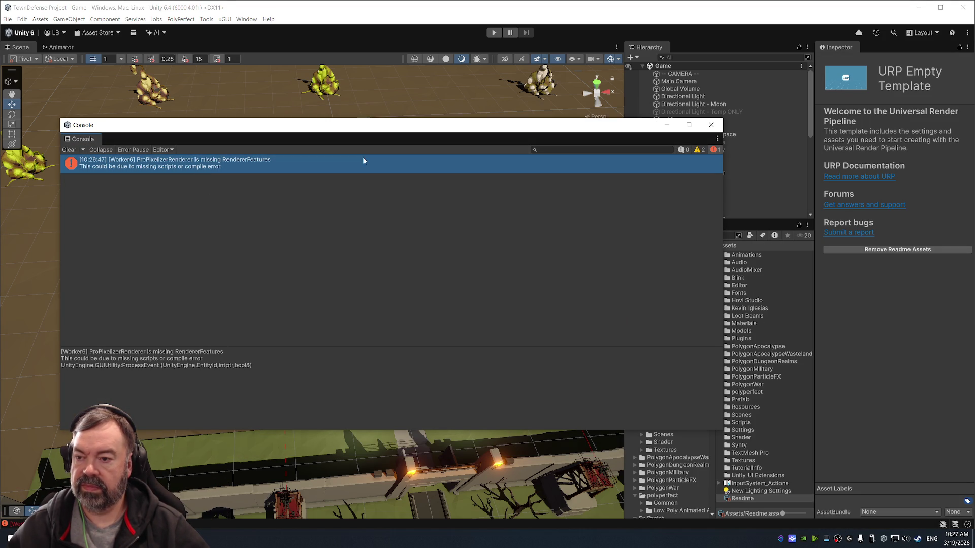
click(710, 125)
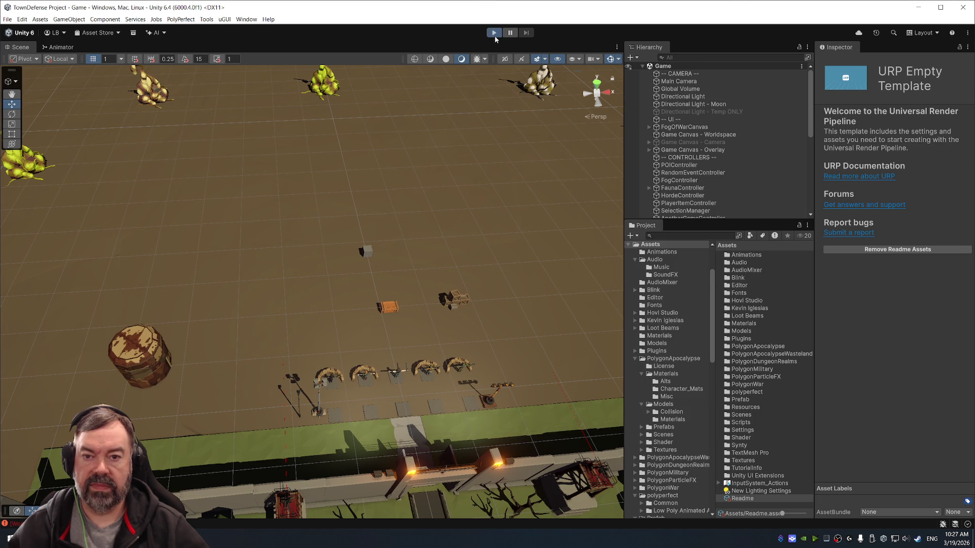
Step: Enter Play mode to playtest TownDefense, stopping and restarting it once
click(494, 34)
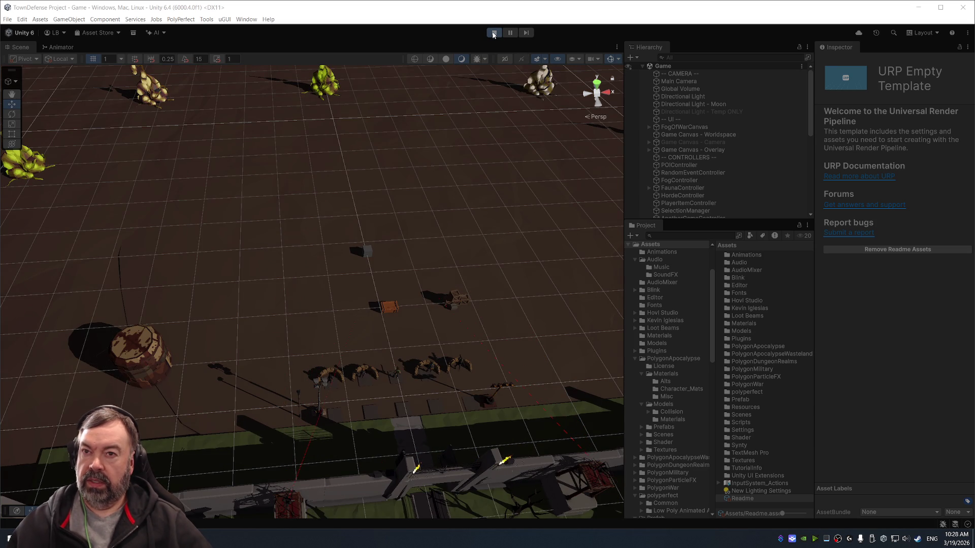
drag(487, 188, 493, 210)
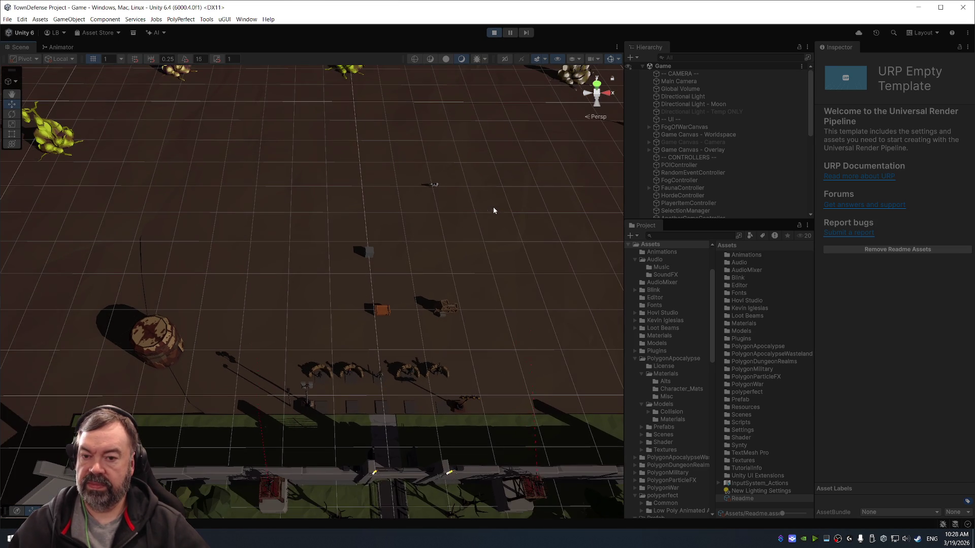
click(493, 34)
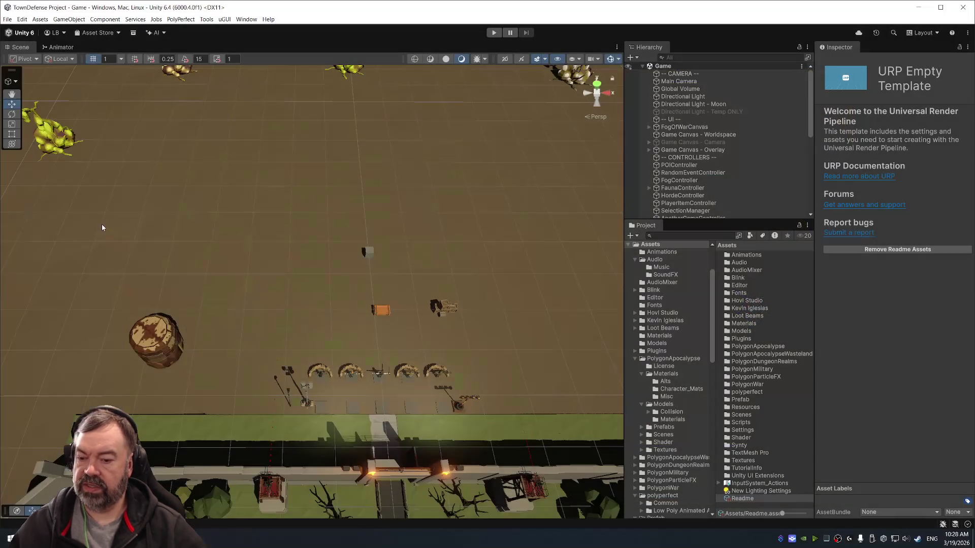
click(495, 33)
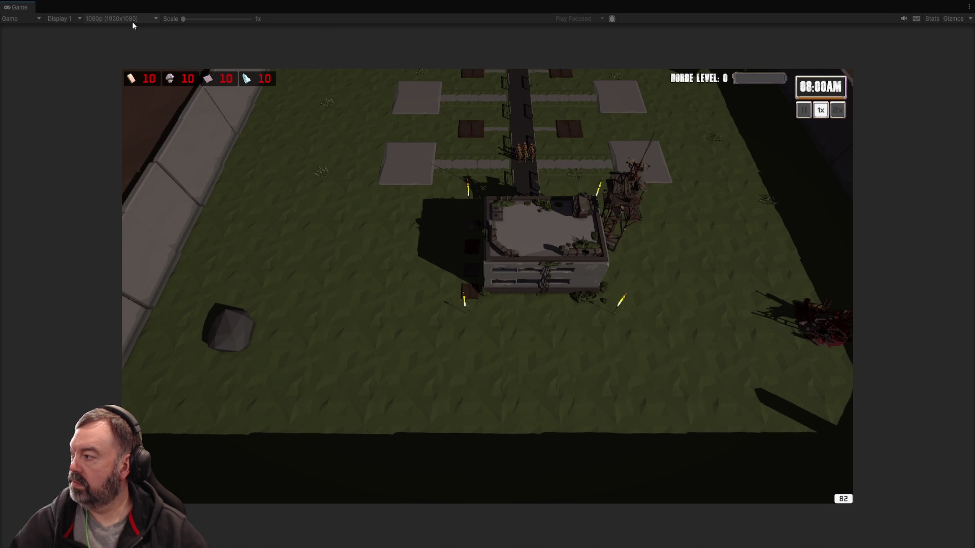
Step: Set the Game view resolution to 2560x1440 landscape after briefly trying 1440p portrait
click(119, 18)
click(154, 175)
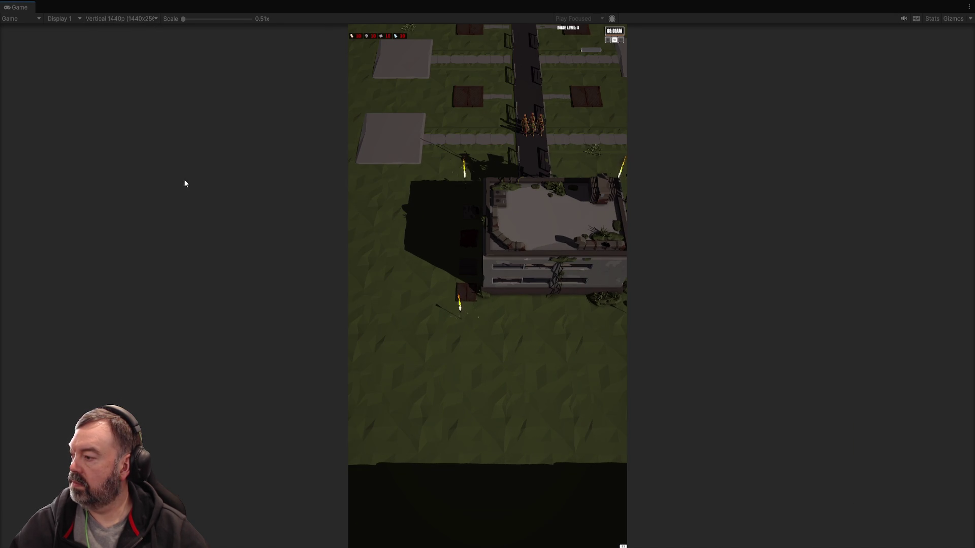
click(132, 20)
click(147, 133)
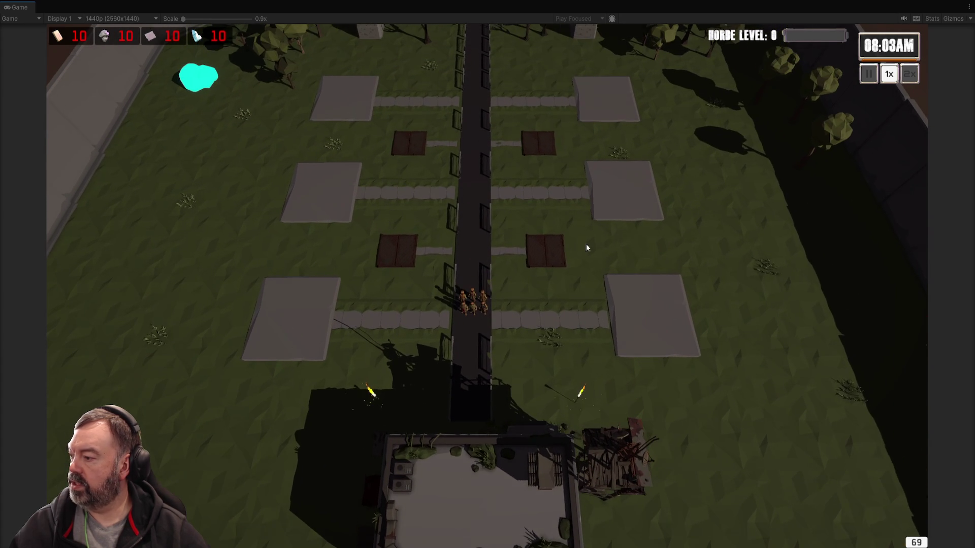
Step: In the HQ upgrade panel, assign the second worker to gather stone and browse the worker list
click(513, 394)
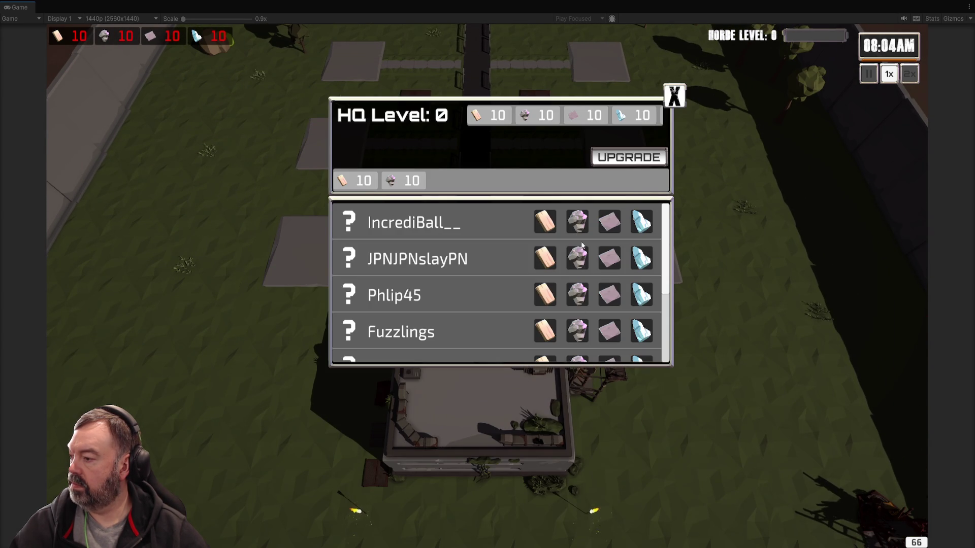
click(578, 258)
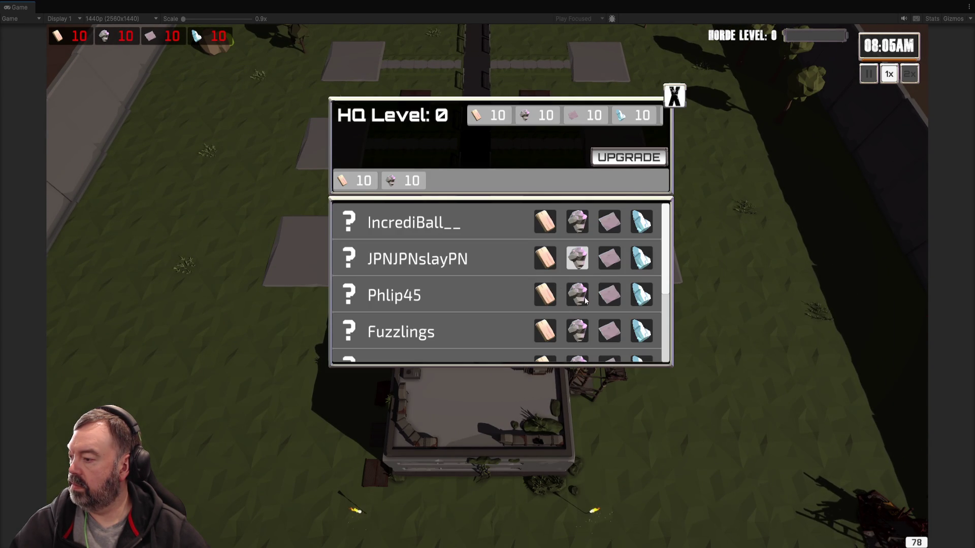
scroll(596, 322, down, 3)
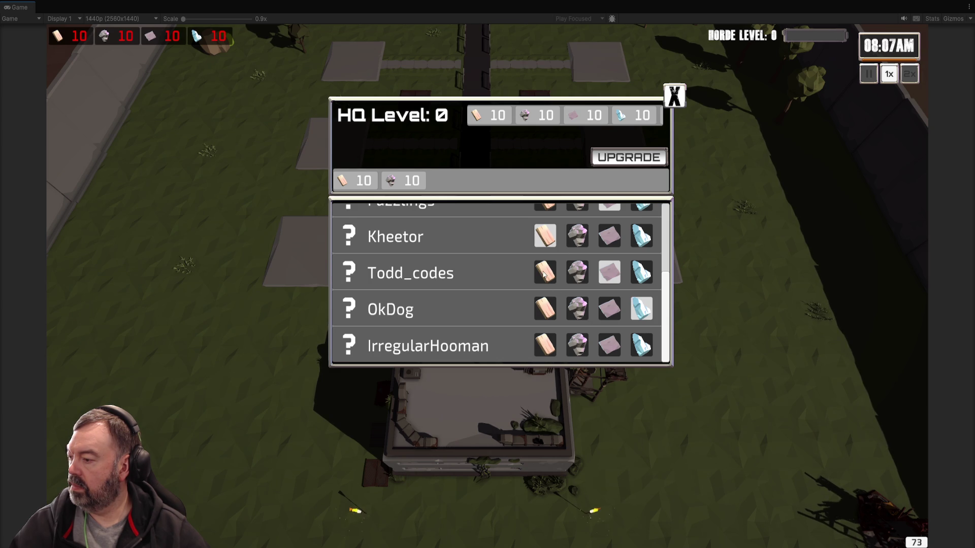
scroll(548, 344, up, 4)
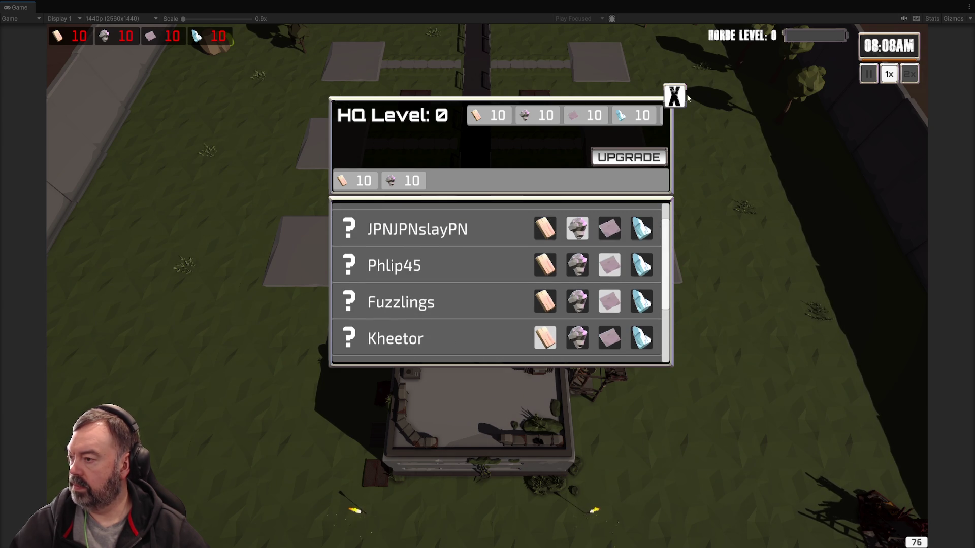
click(675, 95)
click(487, 387)
scroll(552, 290, down, 1)
scroll(552, 290, up, 2)
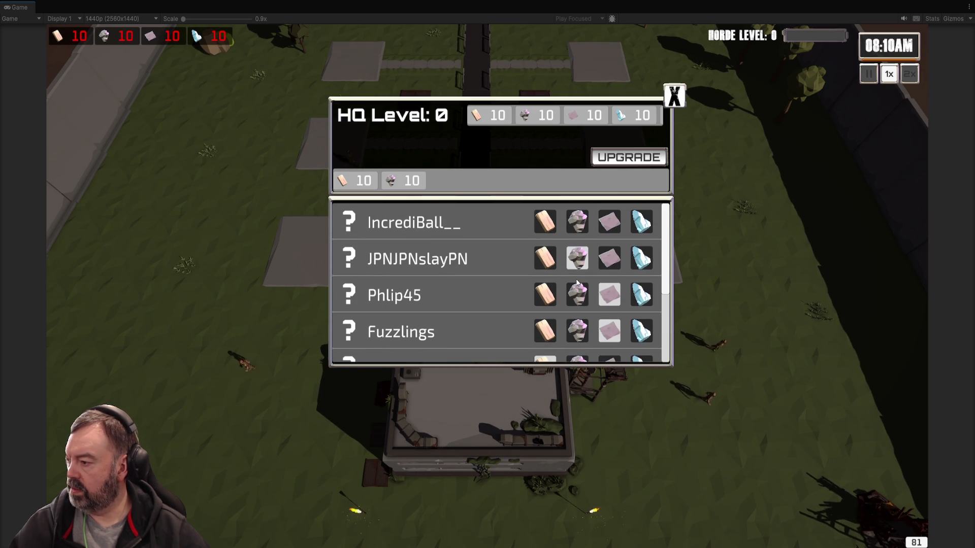
key(Escape)
Step: Pan the camera north past the gate wall and back south with W and S
key(w)
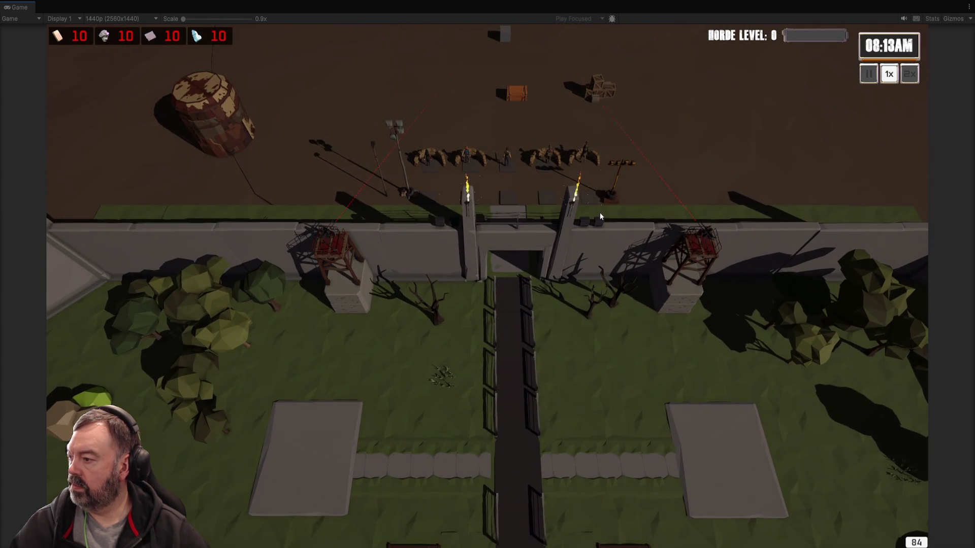
key(w)
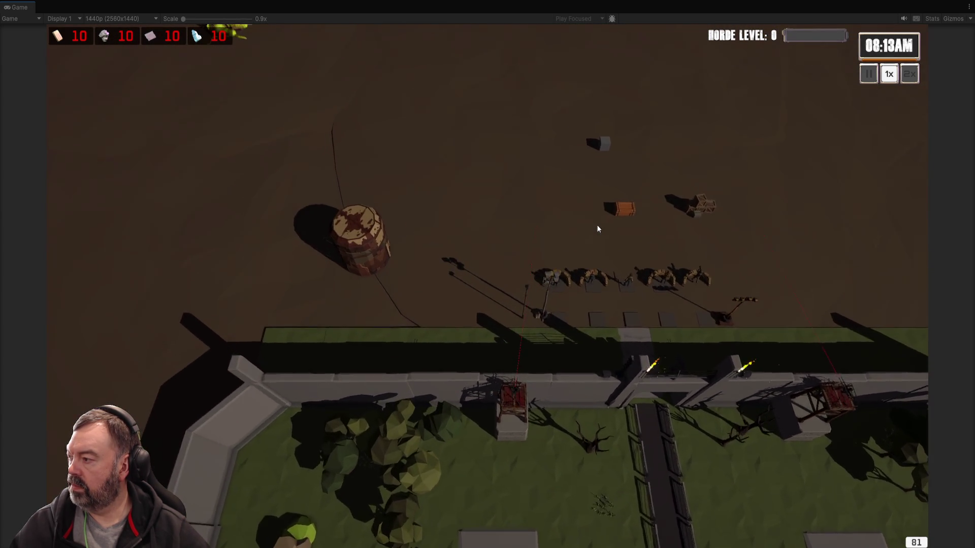
key(s)
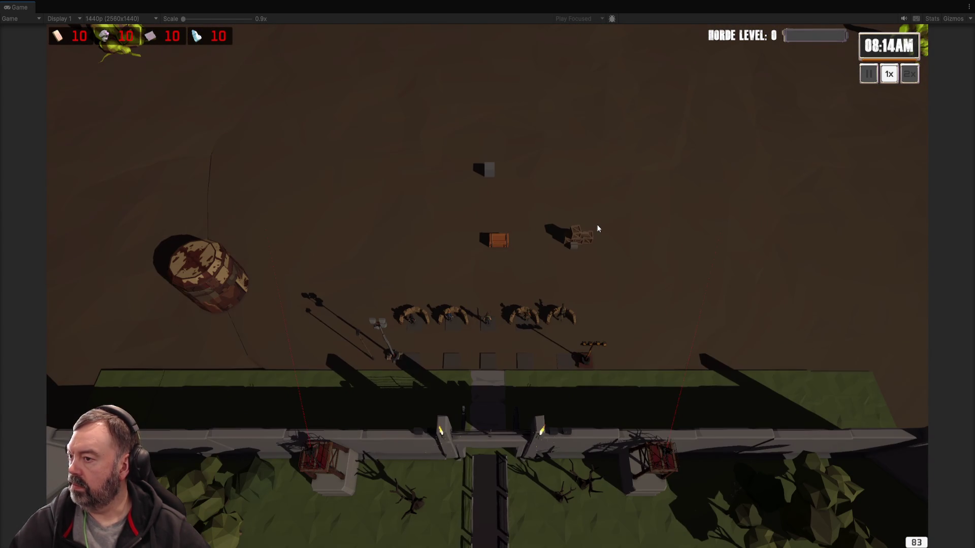
key(s)
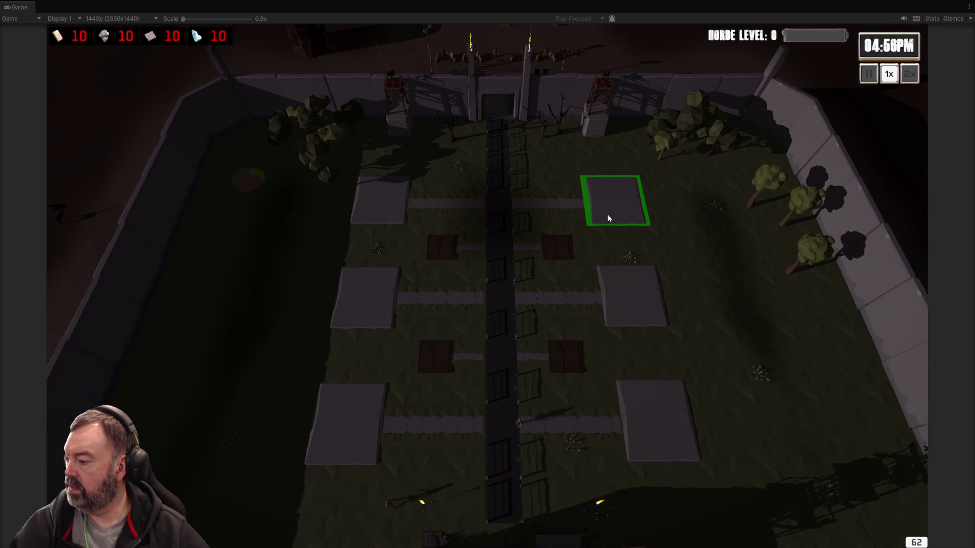
Step: Pan toward the horde area beyond the gate and compare with the night-lighting reference image
key(w)
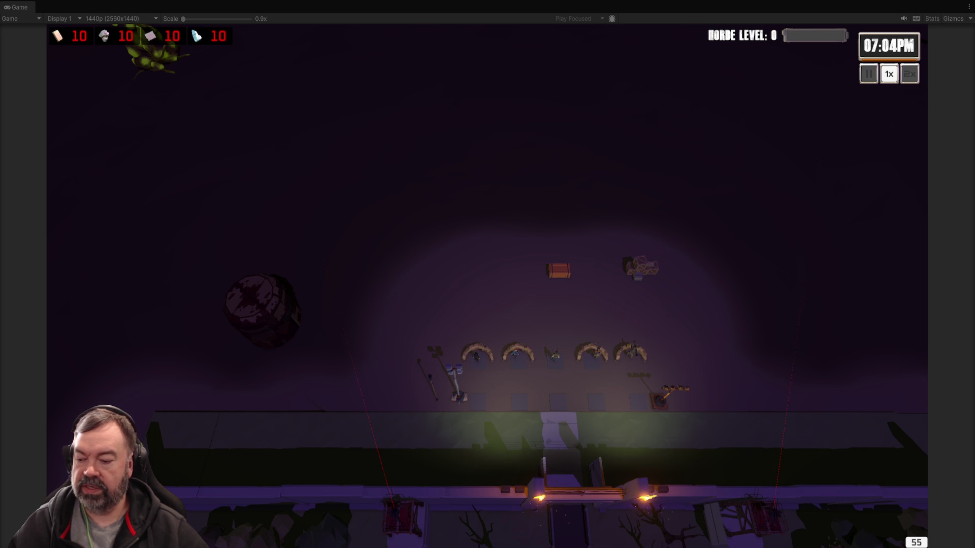
key(alt+Tab)
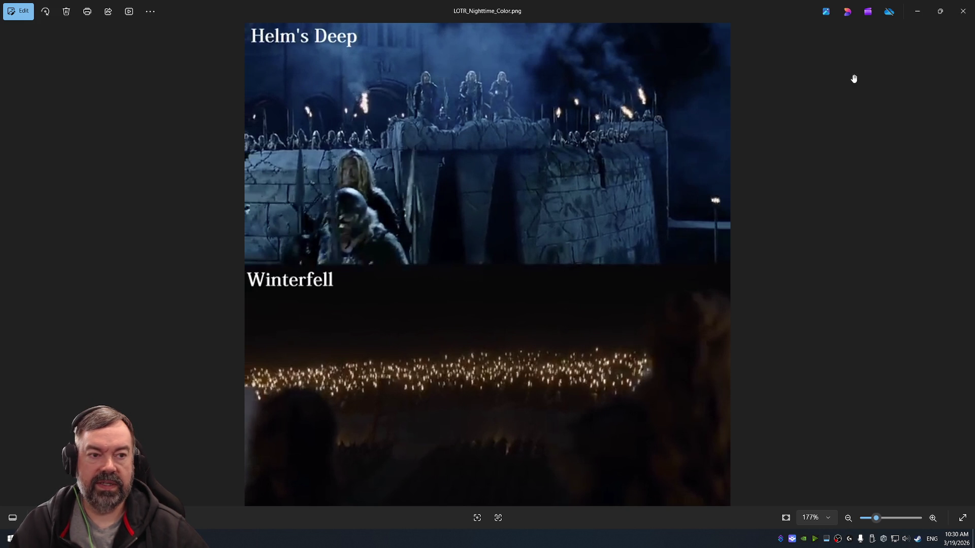
click(963, 11)
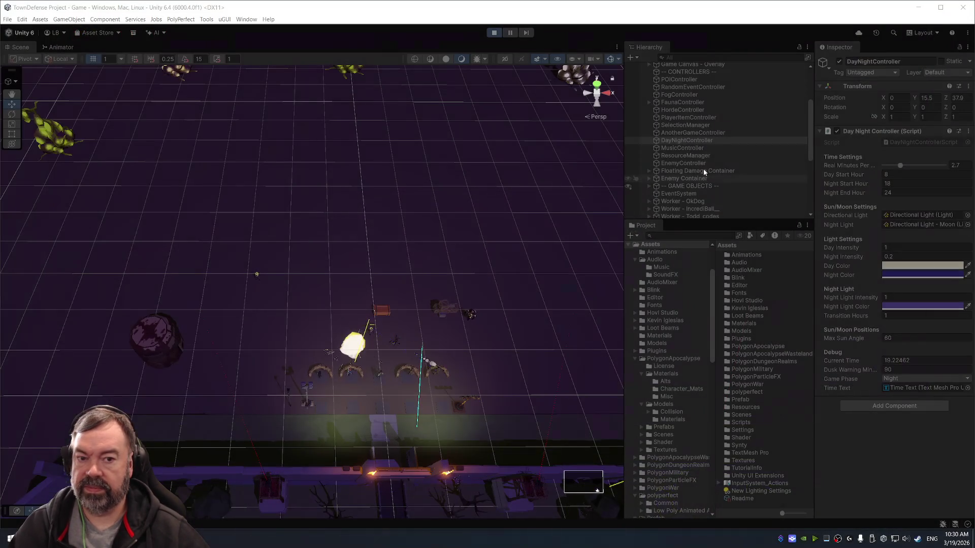
Step: Stop the TownDefense night playtest at 07:24PM and return to the editor
click(700, 163)
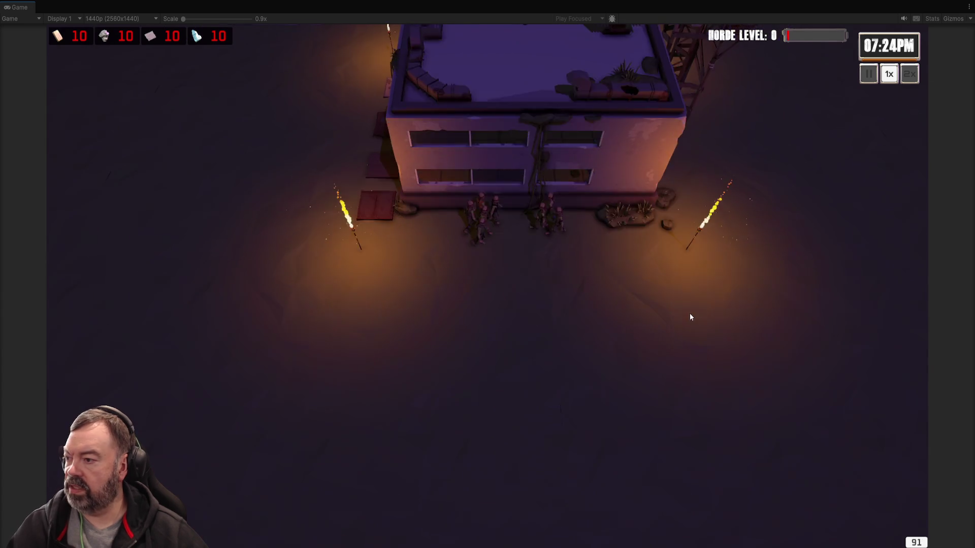
key(ctrl+p)
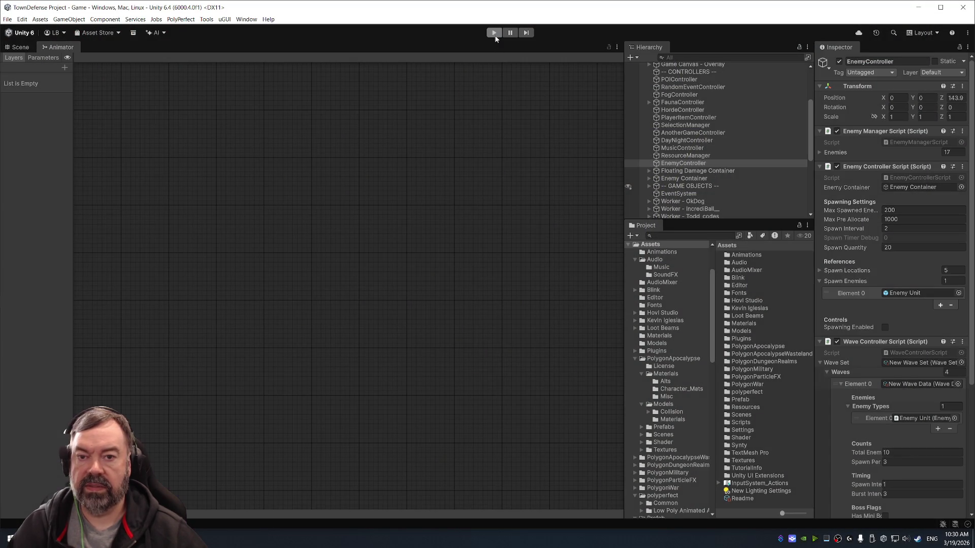
Step: Browse the Project window to Assets/Scripts and open WorkerScript in Visual Studio
key(ctrl+p)
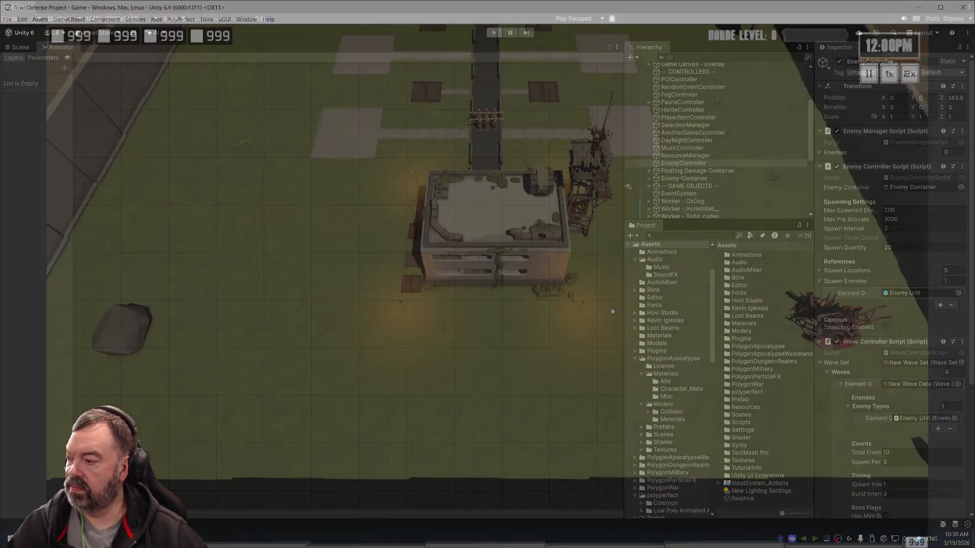
key(ctrl+p)
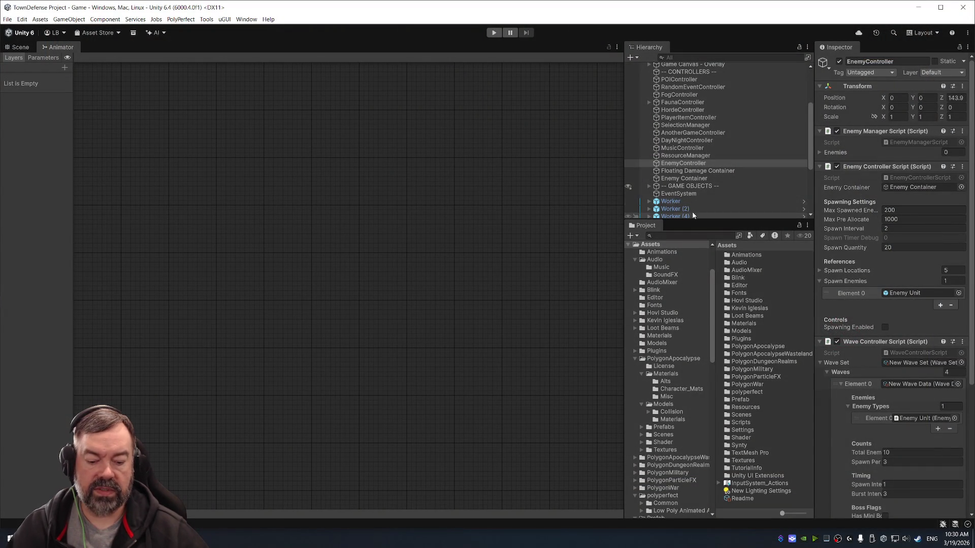
drag(811, 155, 811, 143)
scroll(811, 142, down, 5)
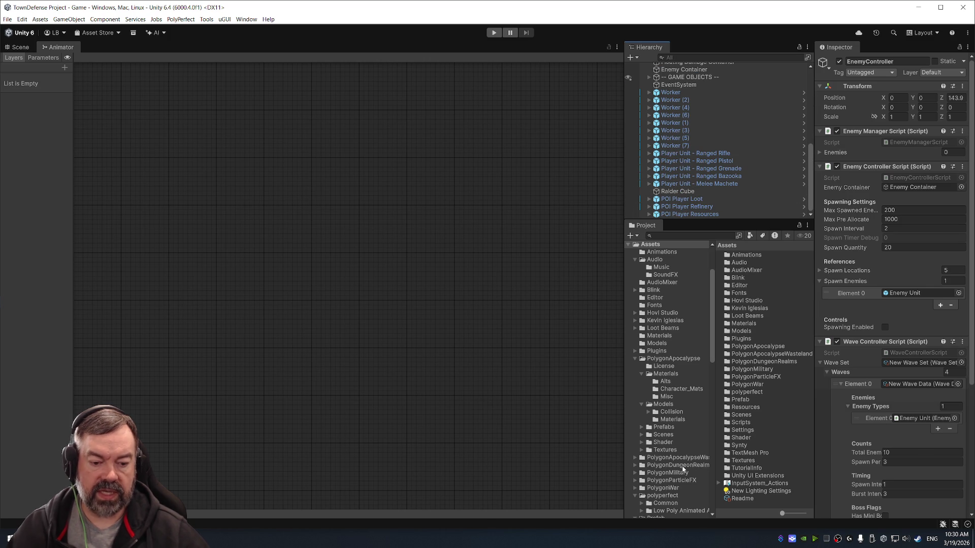
scroll(700, 466, down, 10)
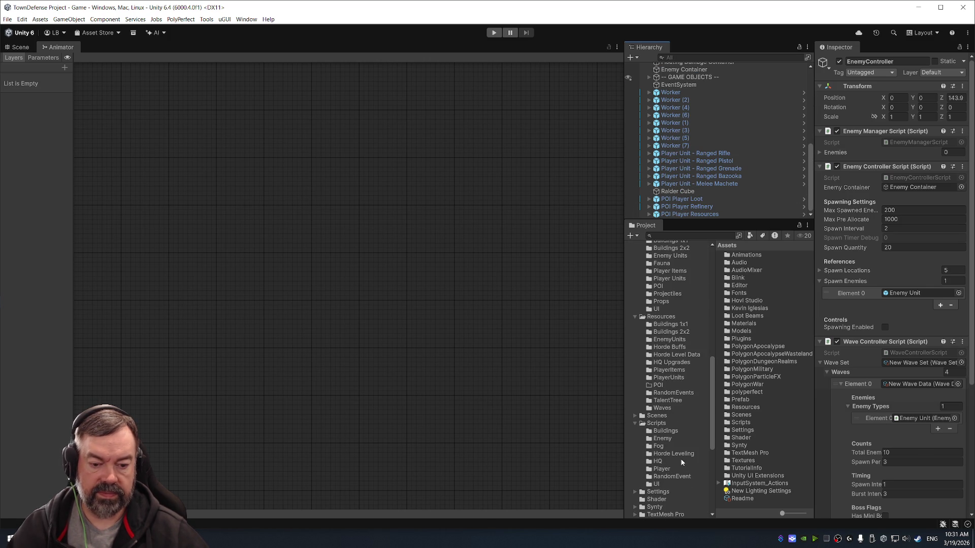
click(678, 417)
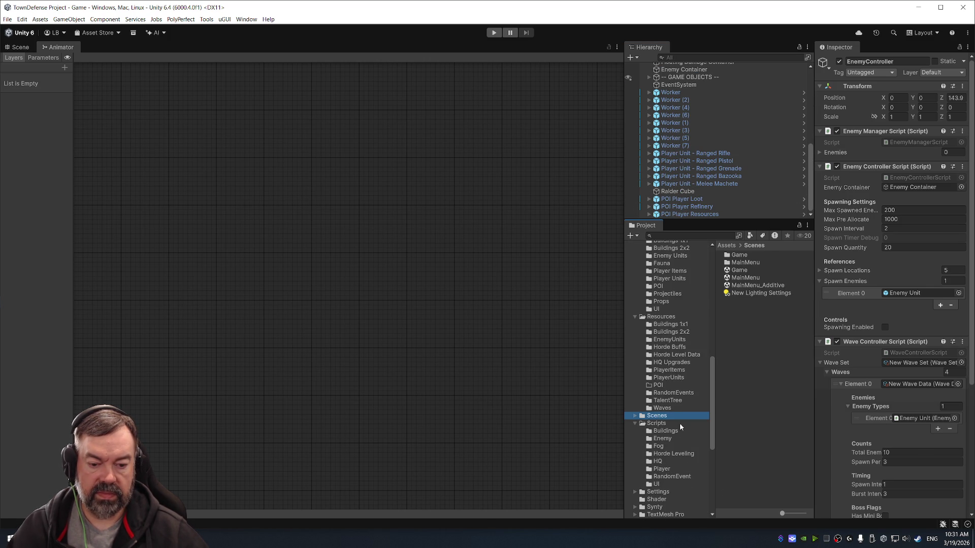
click(679, 423)
scroll(767, 447, down, 10)
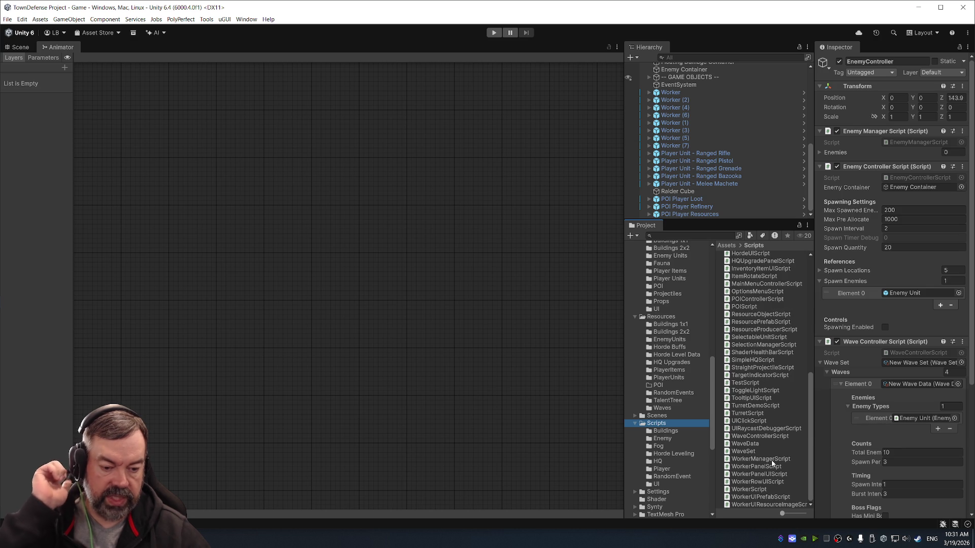
double_click(760, 490)
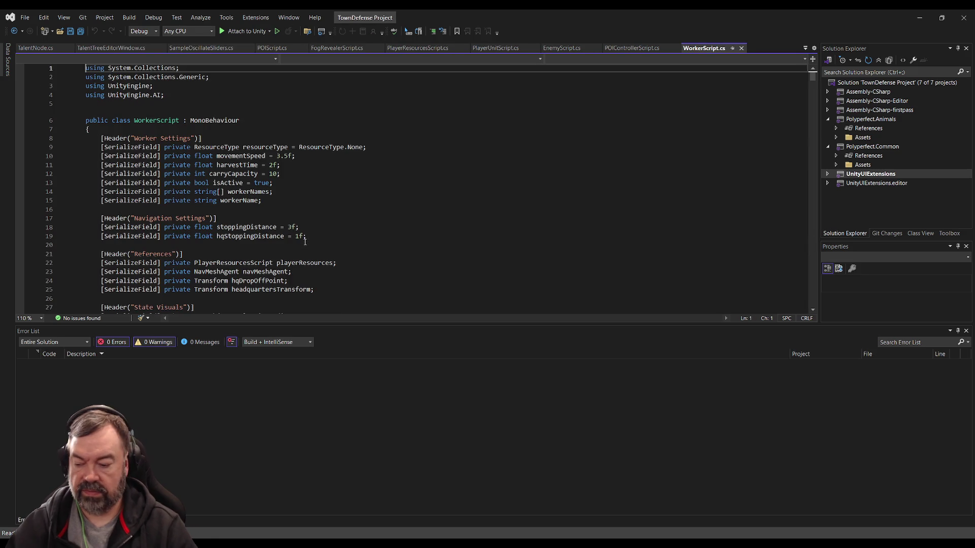
Step: Search WorkerScript for 'night' and step through the HandleNightStart handler's occurrences
key(ctrl+f)
text(night)
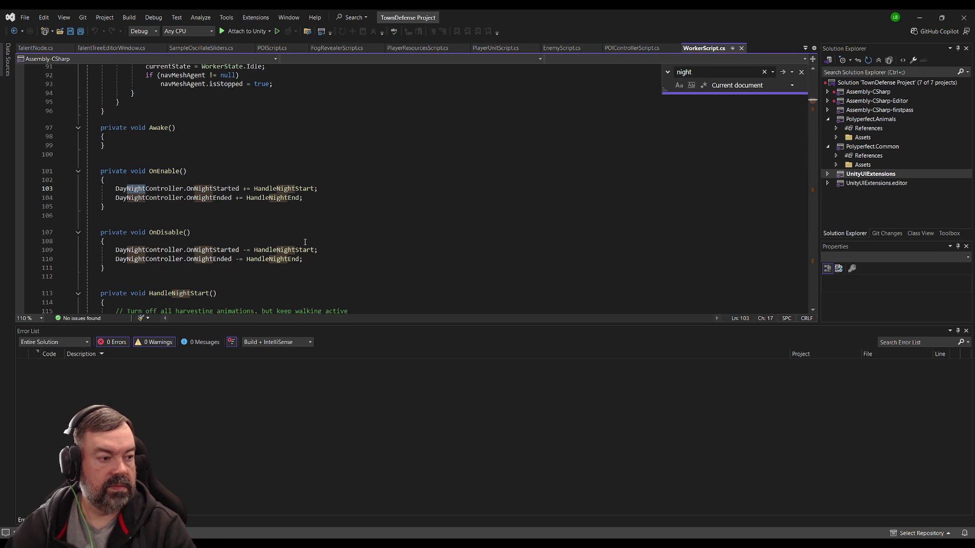
click(305, 196)
double_click(296, 189)
key(ctrl+f)
key(Return)
key(Return)
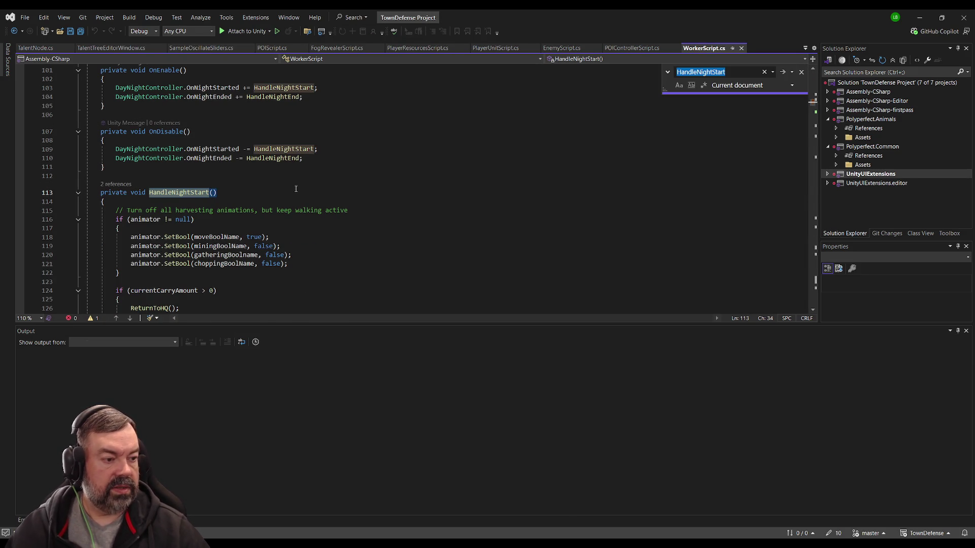
Step: Jump from the ReturnToHQ call on line 126 to its definition's harvest audio Stop line
scroll(321, 210, down, 1)
scroll(322, 210, down, 2)
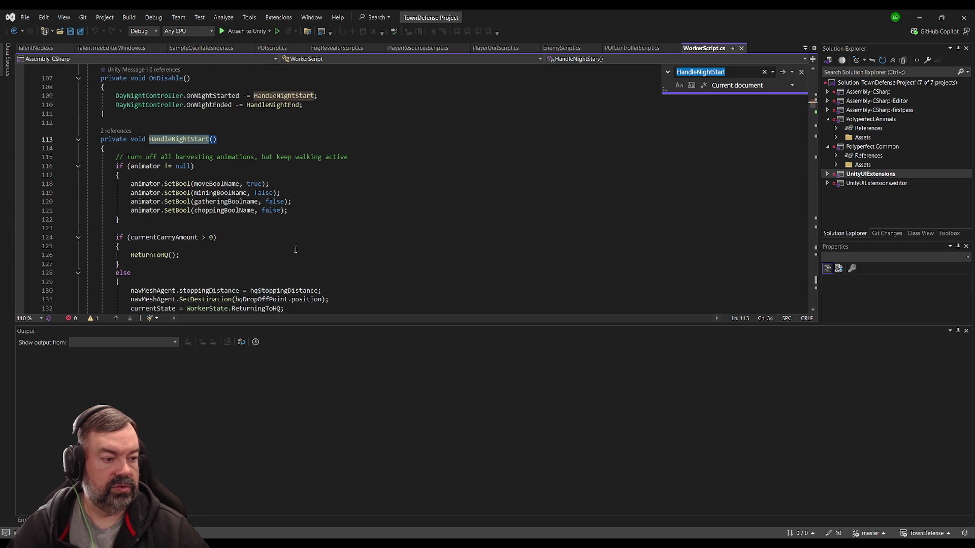
double_click(157, 229)
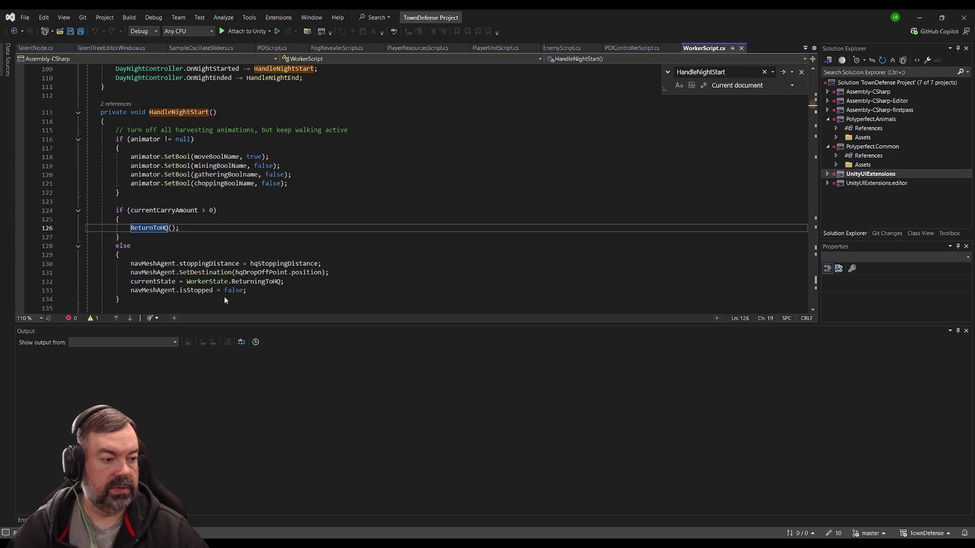
key(F12)
click(251, 215)
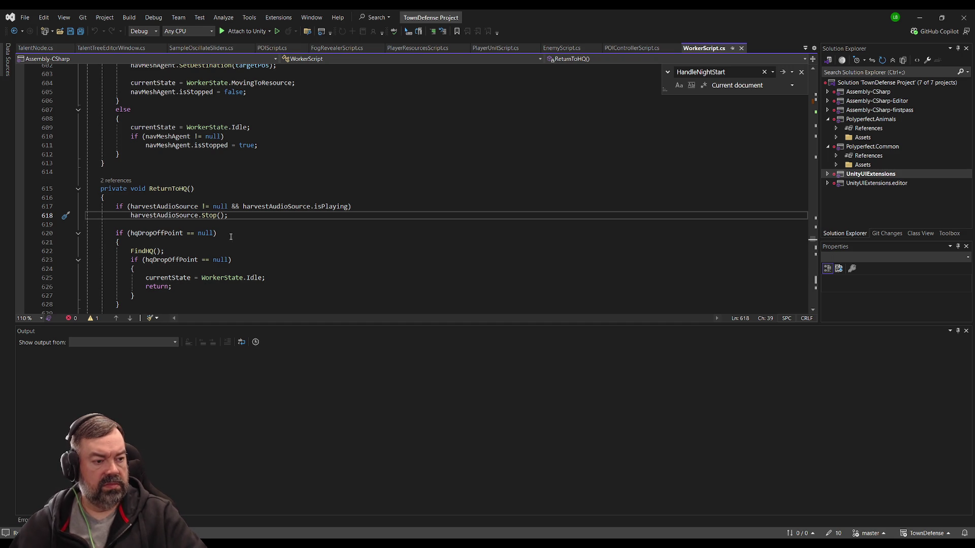
Step: Read the rest of ReturnToHQ, then in Unity select the Player Unit - Ranged Grenade object
scroll(249, 217, down, 1)
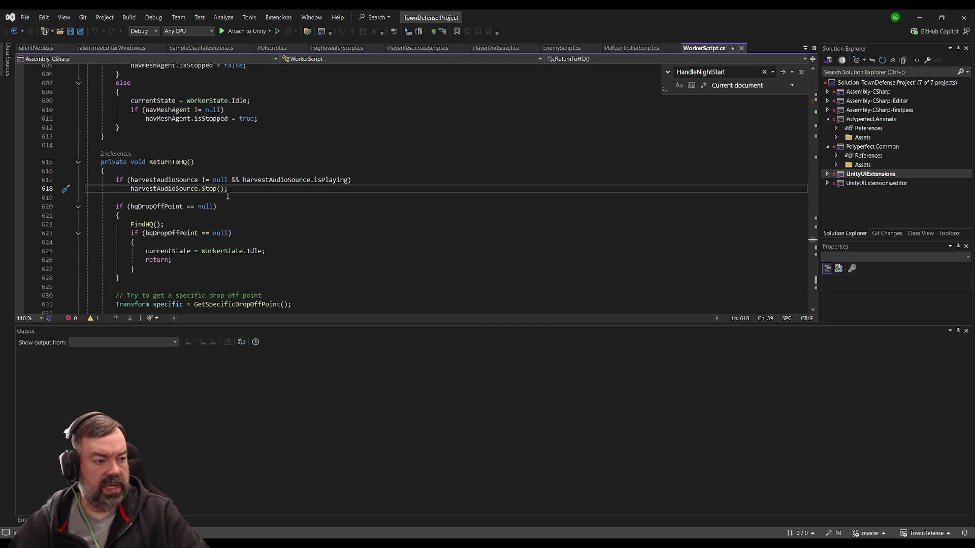
scroll(233, 193, down, 2)
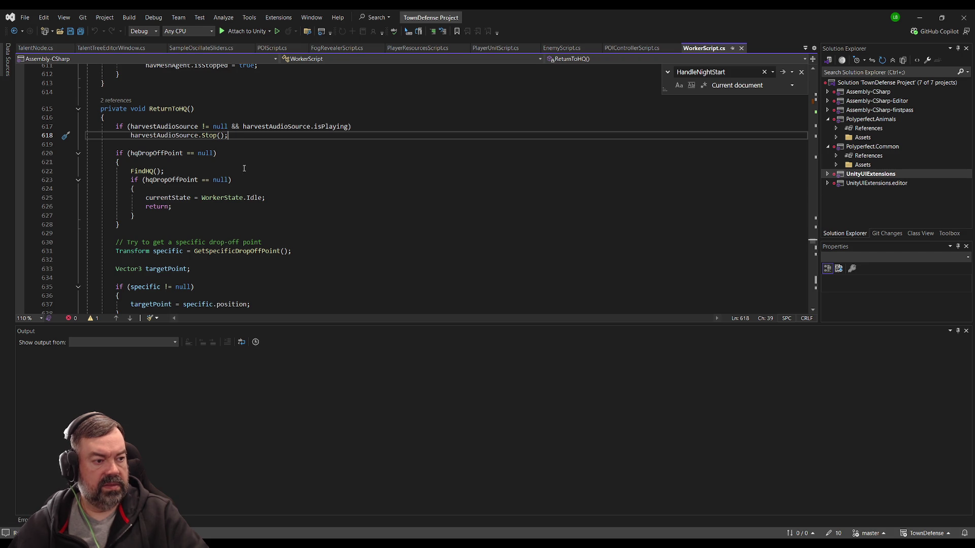
click(247, 145)
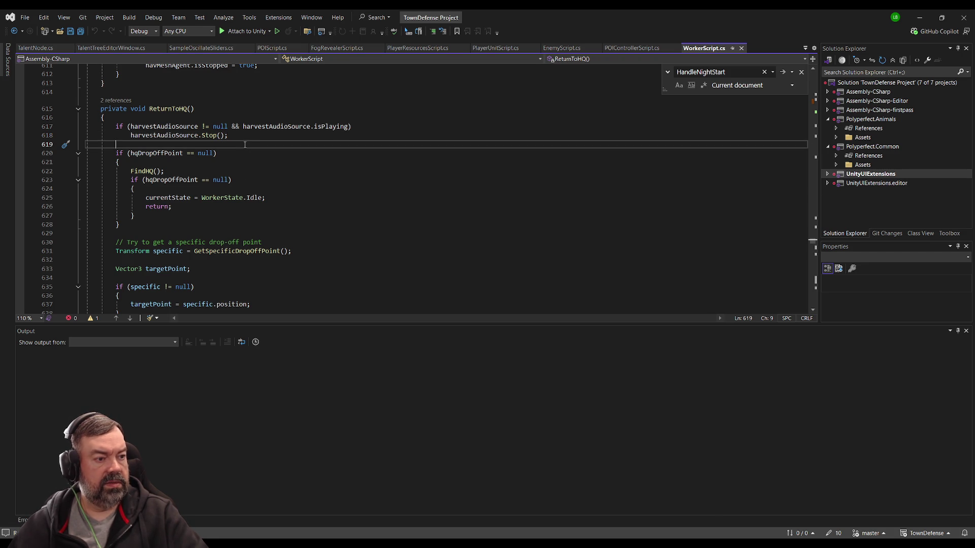
scroll(244, 144, down, 7)
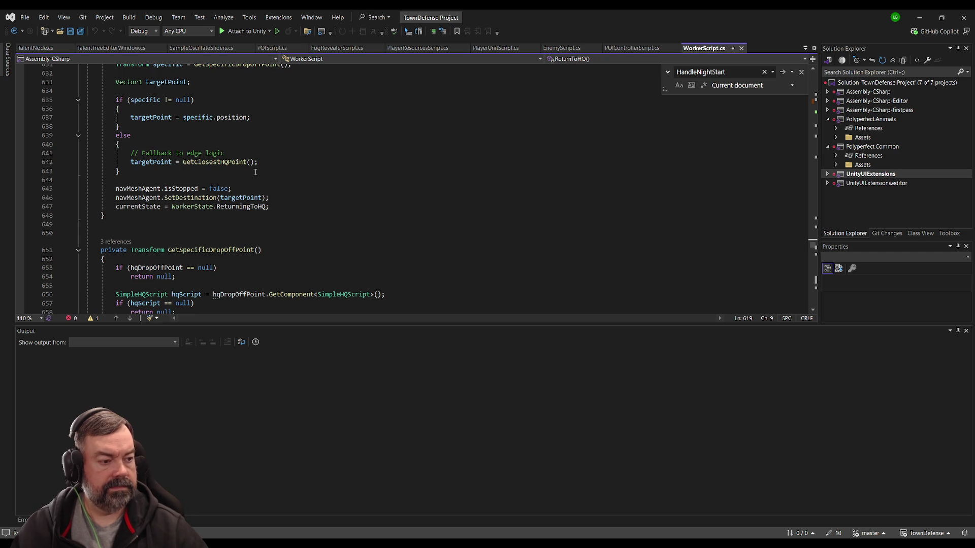
scroll(259, 179, down, 4)
key(alt+Tab)
click(709, 168)
scroll(701, 165, up, 3)
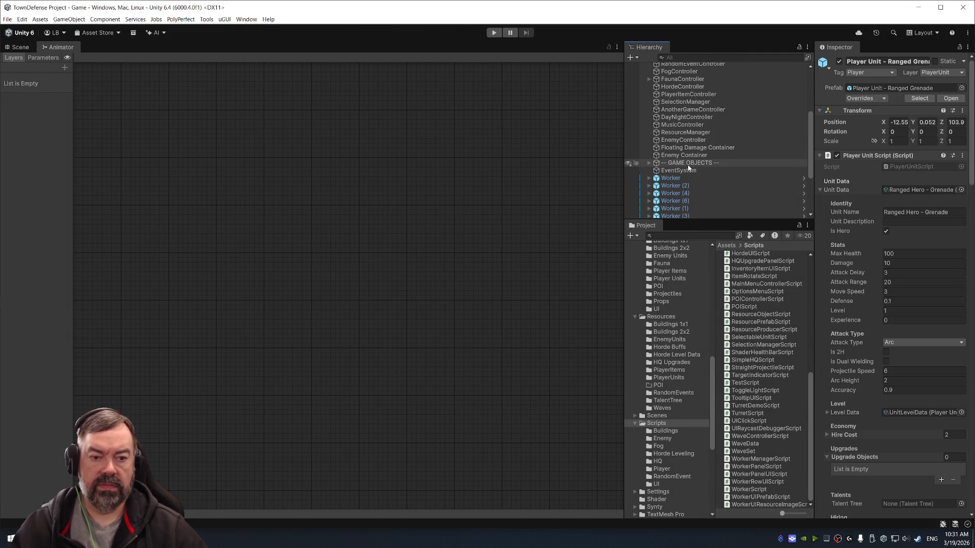
Step: Expand -- GAME OBJECTS -- and Town Objects, select HQ, and scroll to its Audio Source
click(686, 162)
key(Right)
scroll(714, 178, down, 2)
scroll(714, 176, down, 2)
click(721, 141)
key(Right)
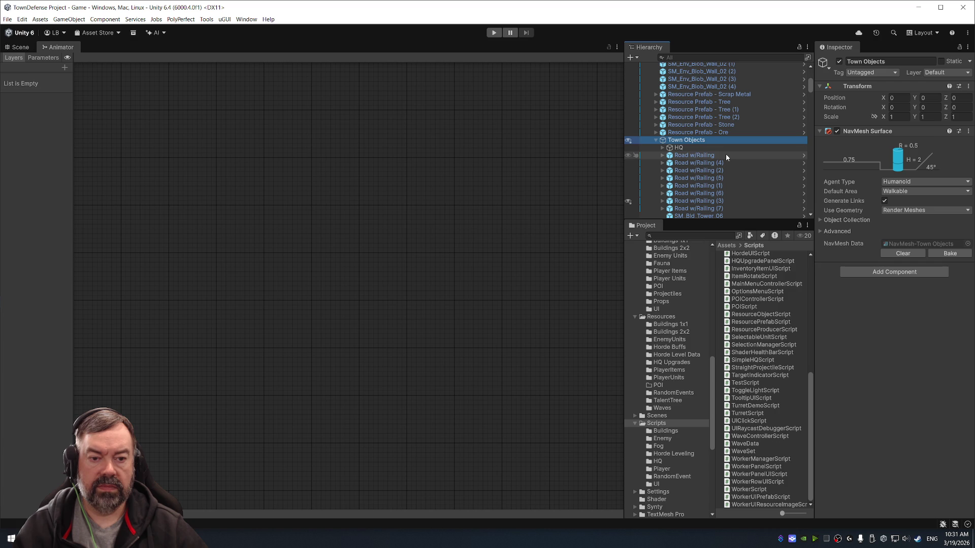
click(728, 148)
scroll(877, 318, down, 10)
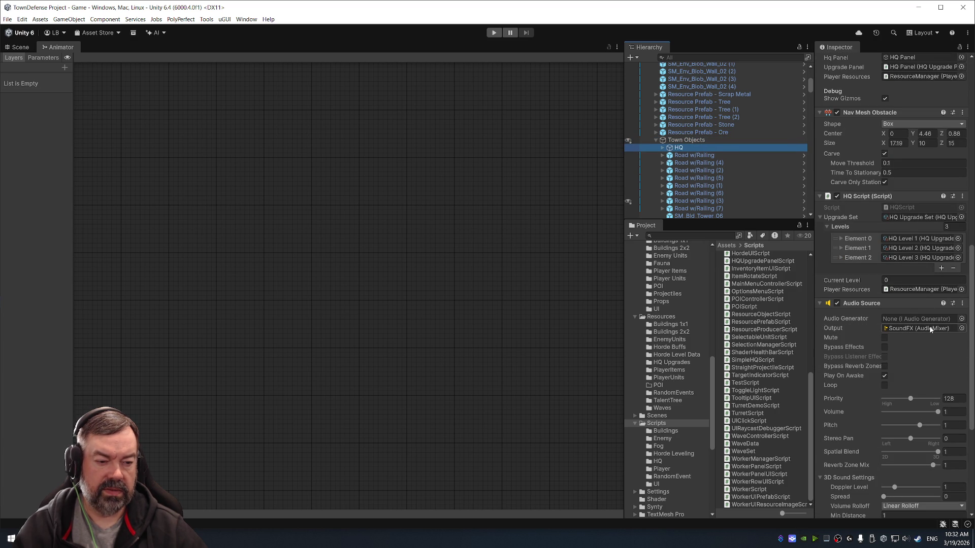
key(alt+Tab)
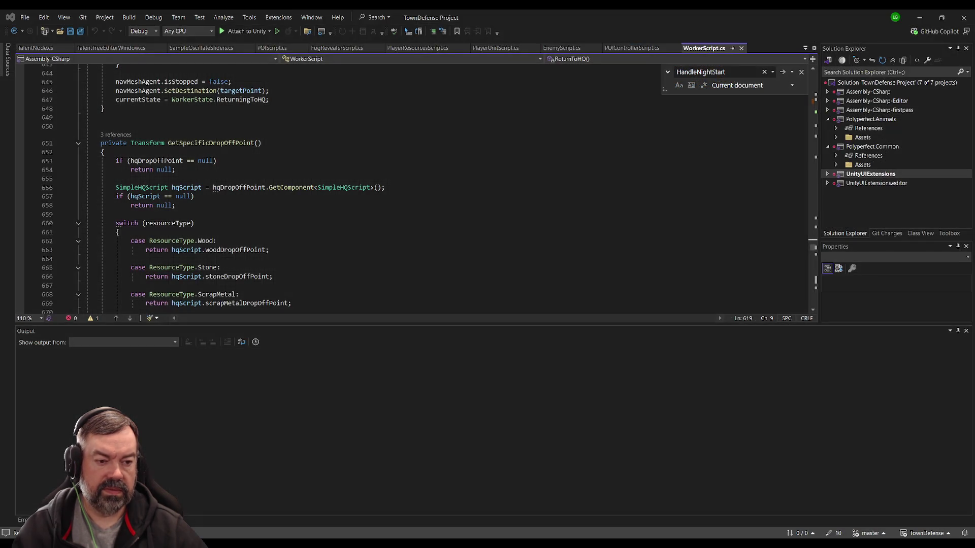
key(alt+Tab)
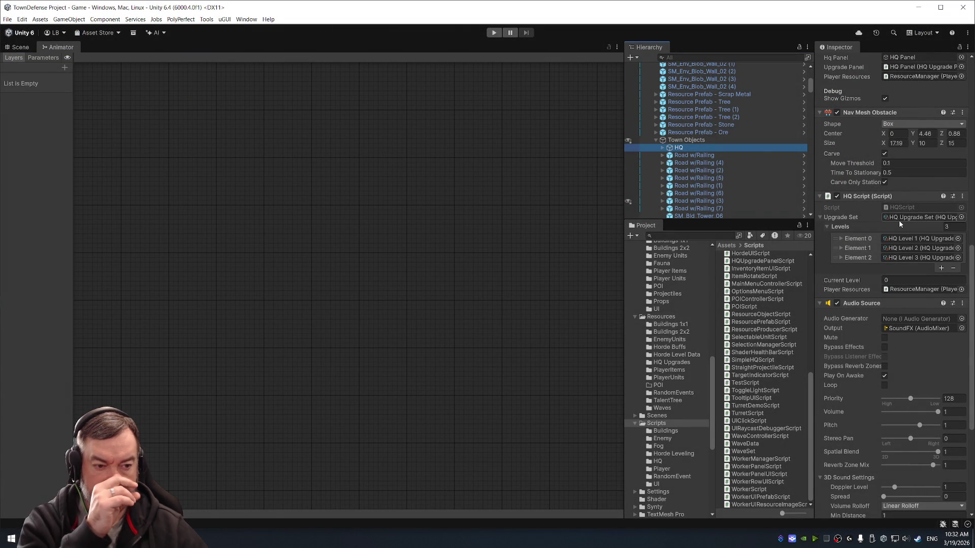
Step: Scroll up and down through HQ's Inspector components
scroll(902, 220, up, 3)
scroll(904, 220, up, 2)
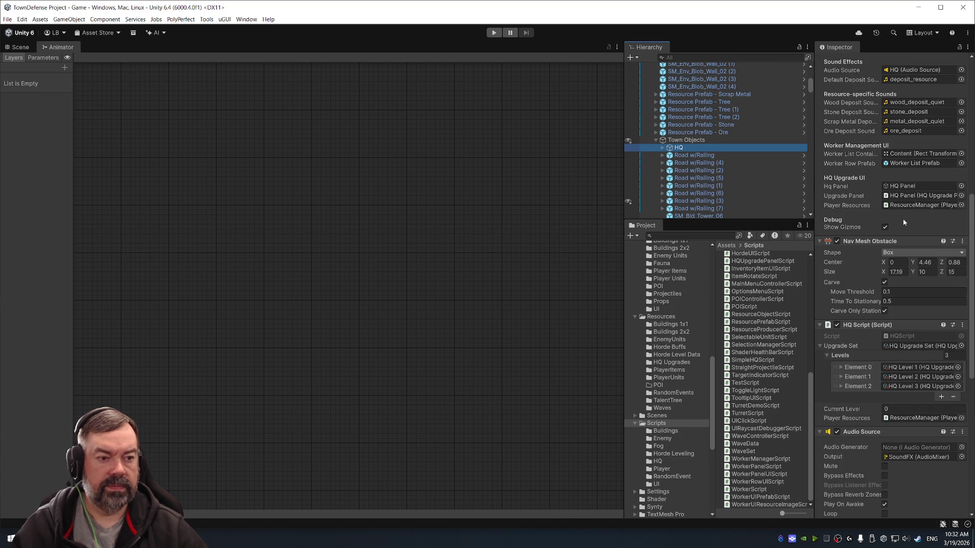
scroll(902, 219, up, 4)
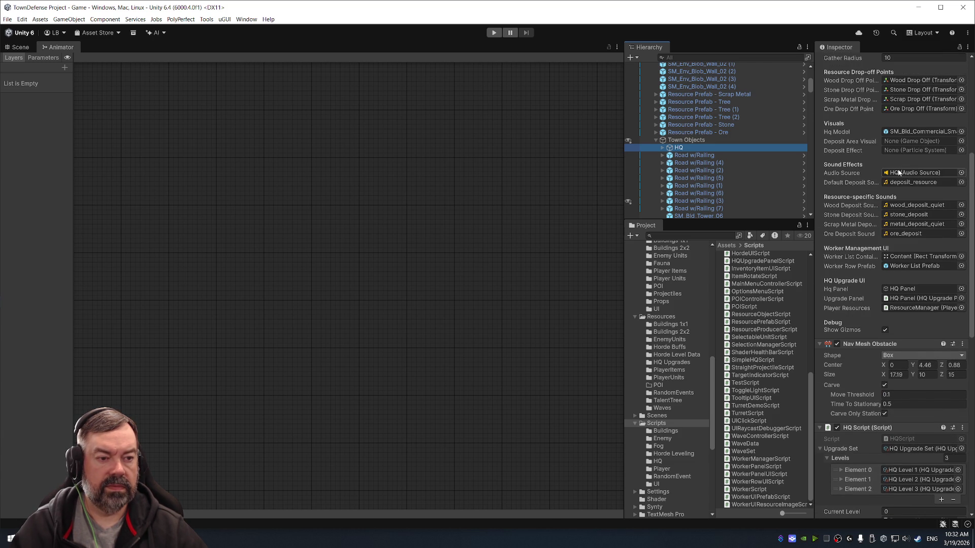
scroll(904, 243, down, 7)
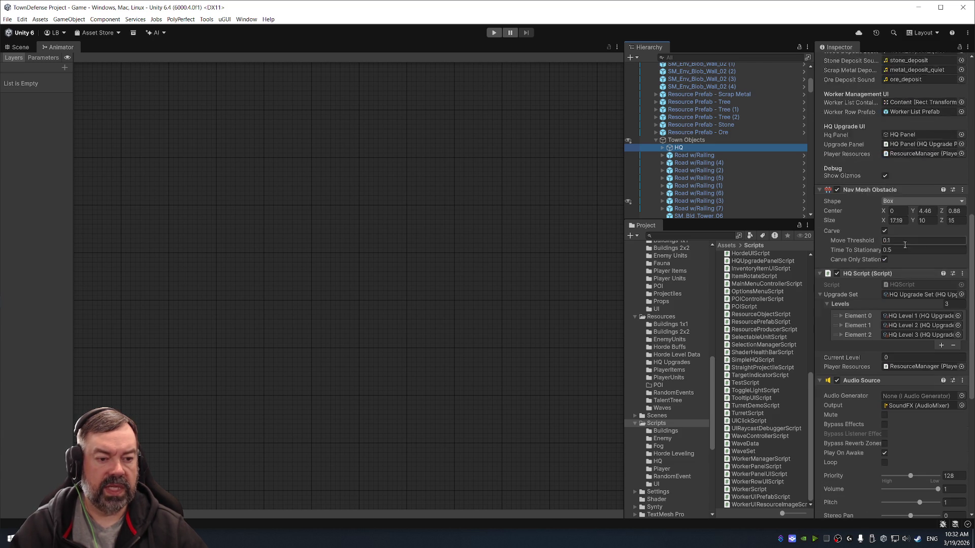
scroll(904, 244, down, 5)
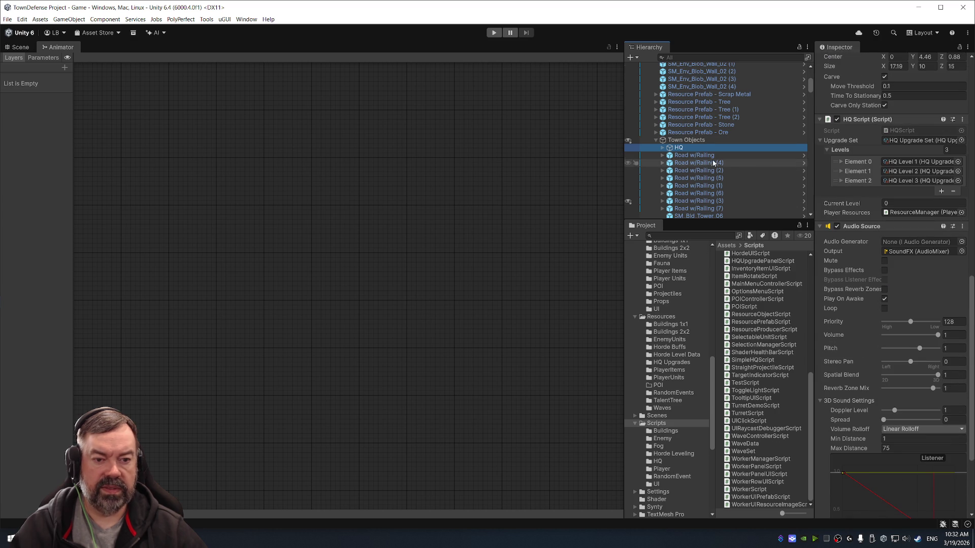
scroll(713, 152, down, 6)
Step: Select the first Worker and view its Harvesting Sounds and looping Audio Source
click(721, 139)
scroll(721, 140, down, 3)
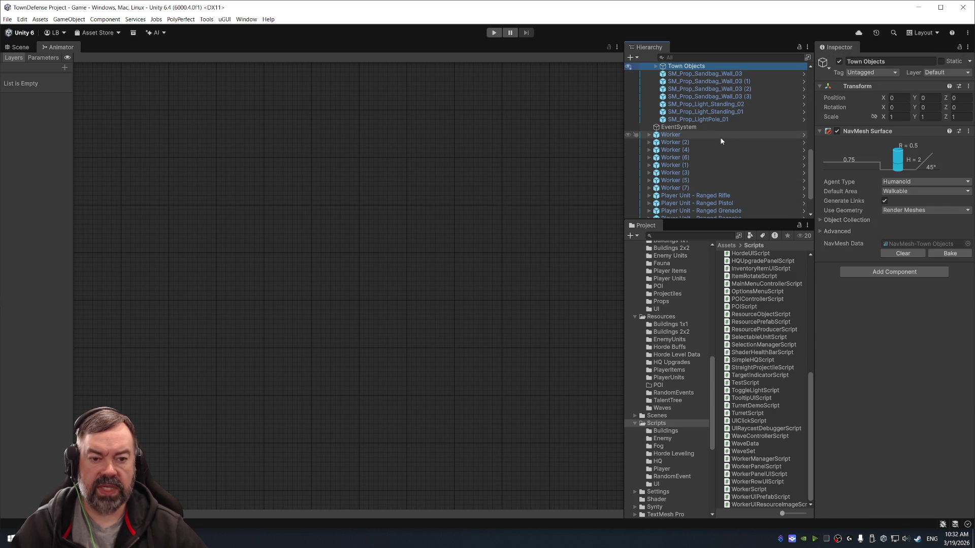
click(721, 138)
scroll(923, 337, down, 10)
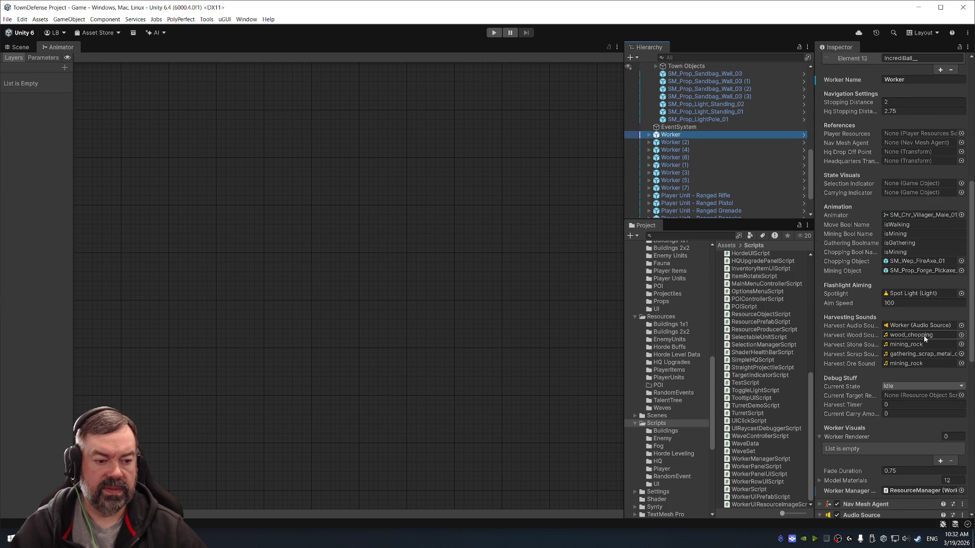
scroll(923, 337, down, 9)
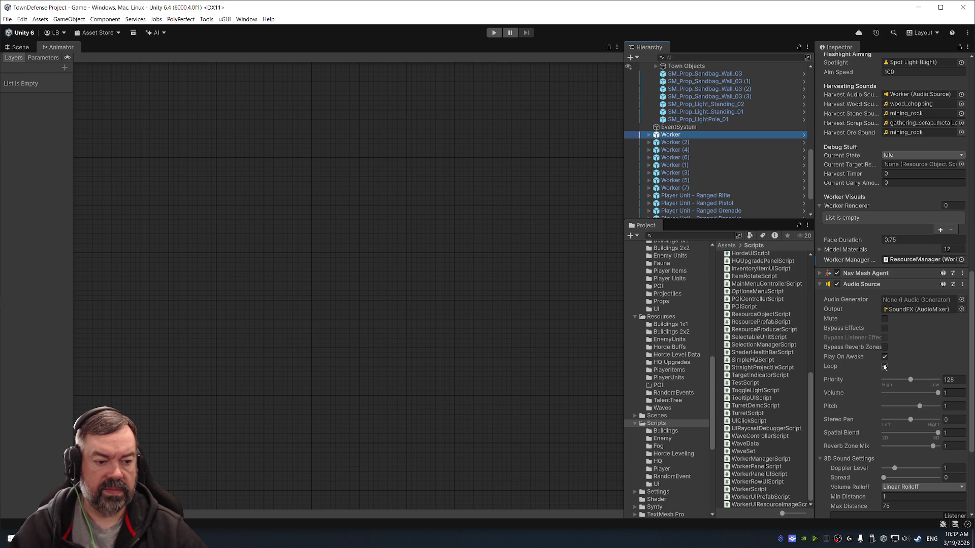
scroll(888, 296, down, 6)
key(alt+Tab)
Step: Return to the harvest audio Stop call at line 618 in ReturnToHQ, then back to Unity
scroll(250, 152, down, 5)
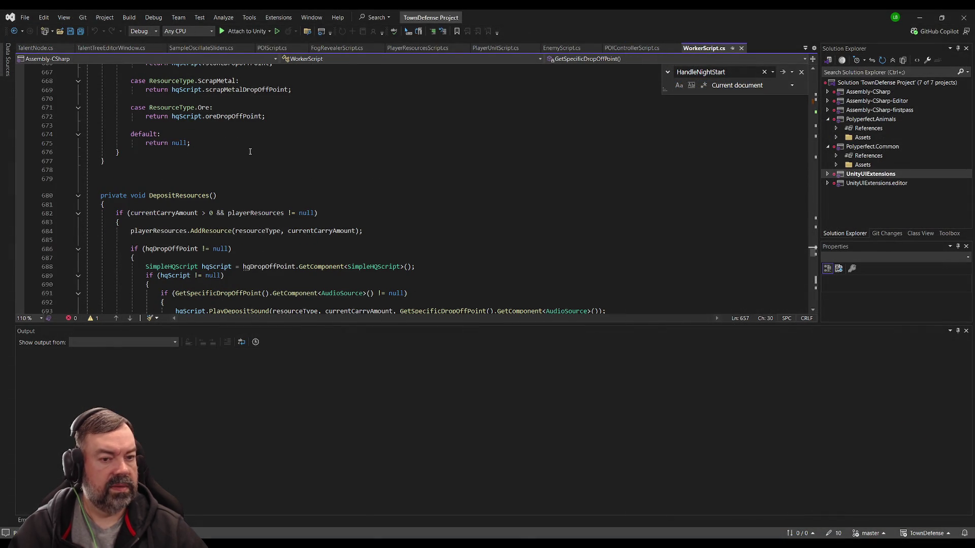
key(alt+Tab)
key(alt+Tab)
scroll(308, 142, up, 9)
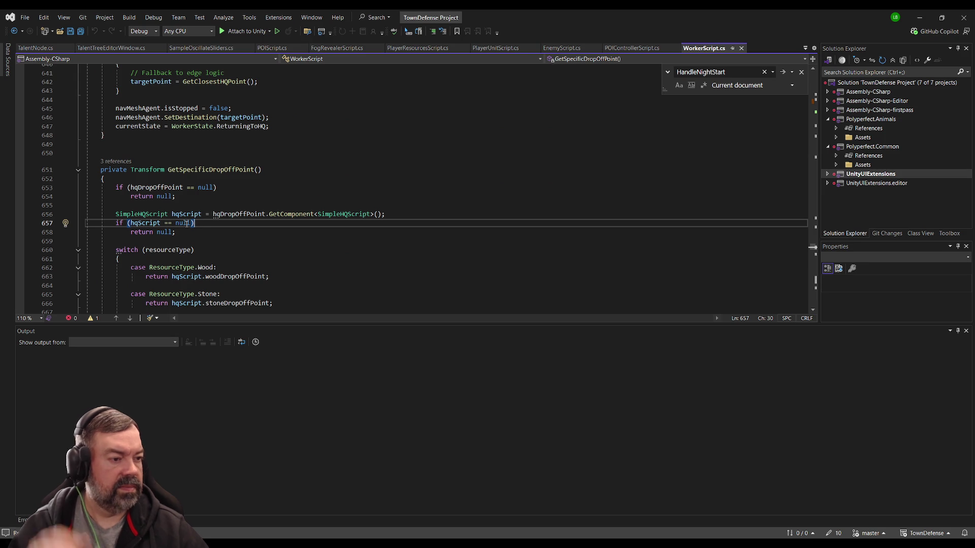
scroll(207, 207, up, 4)
scroll(206, 207, up, 6)
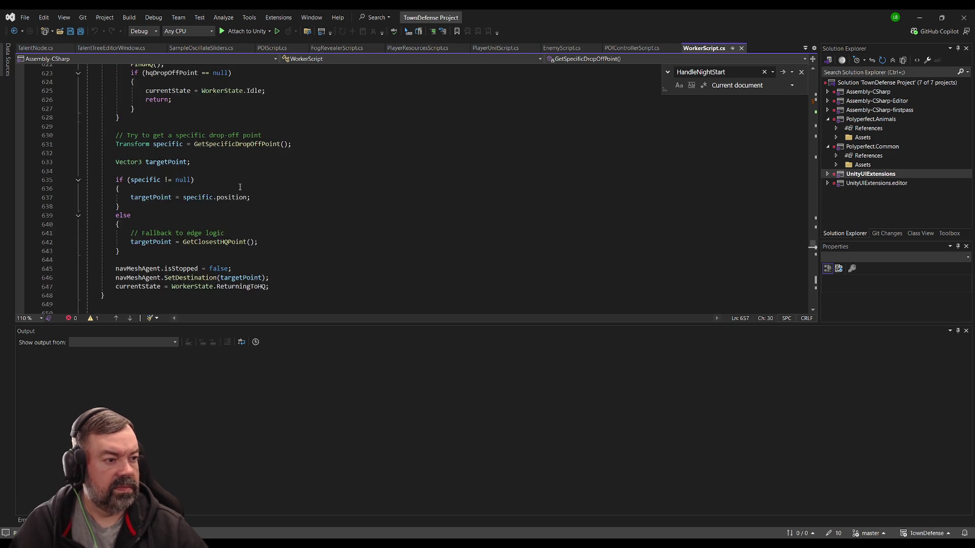
click(256, 136)
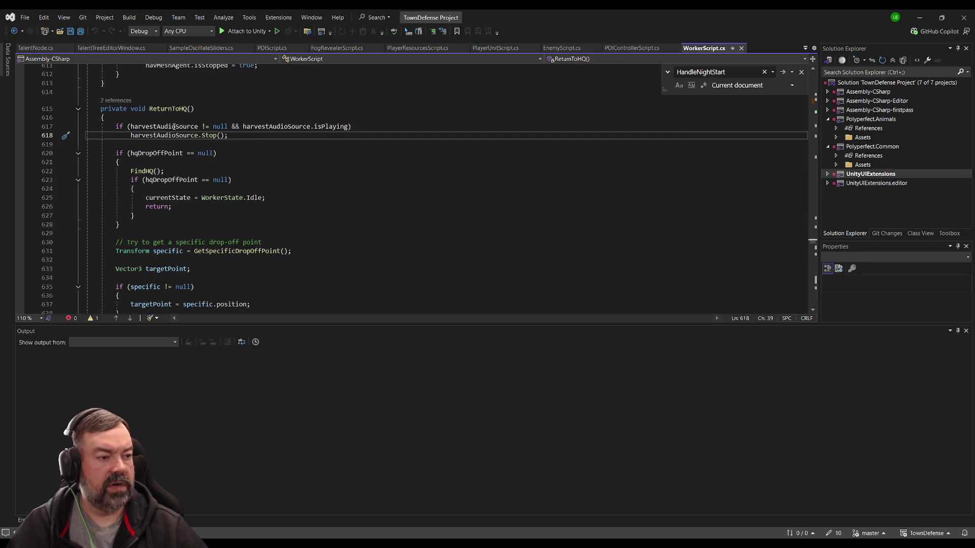
key(alt+Tab)
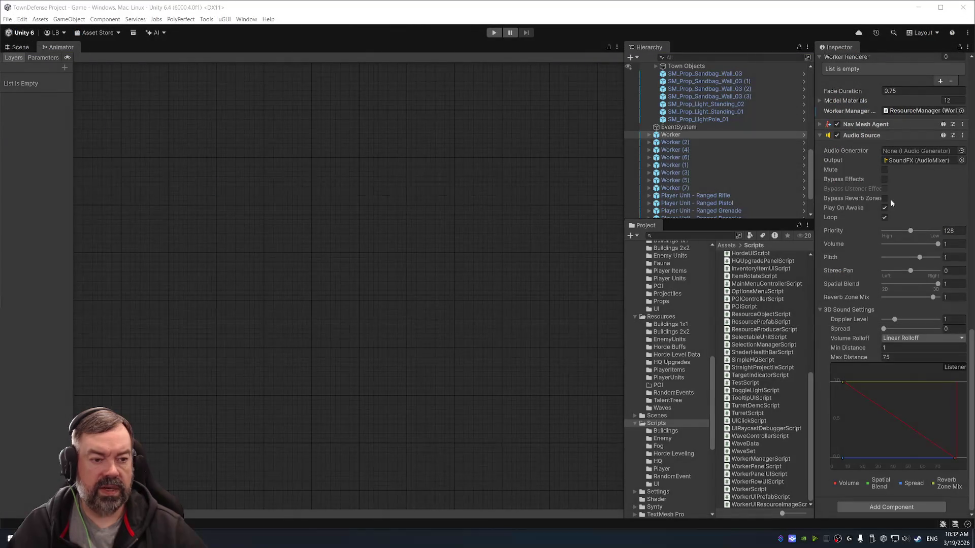
Step: Ping the Worker's Harvest Audio Source field to confirm it references the Worker itself
scroll(912, 225, up, 10)
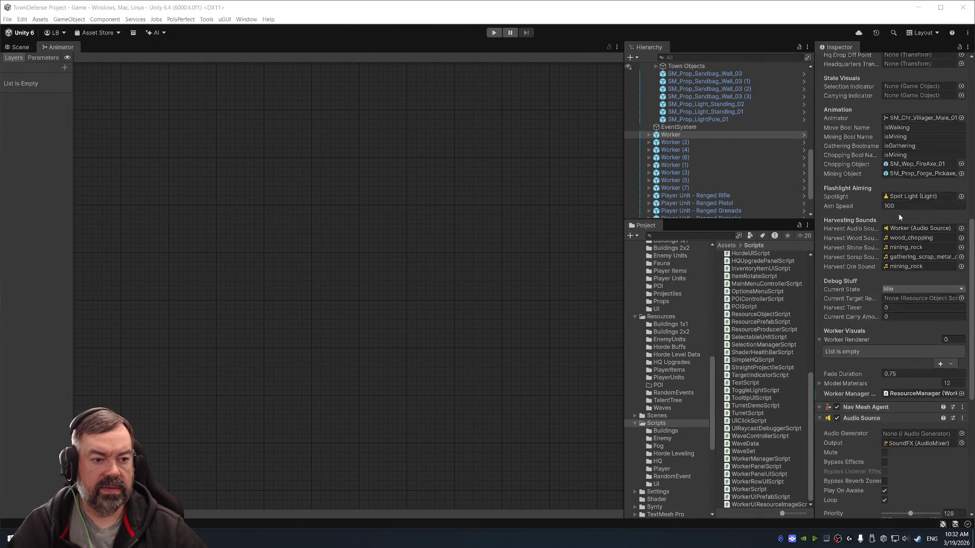
click(928, 255)
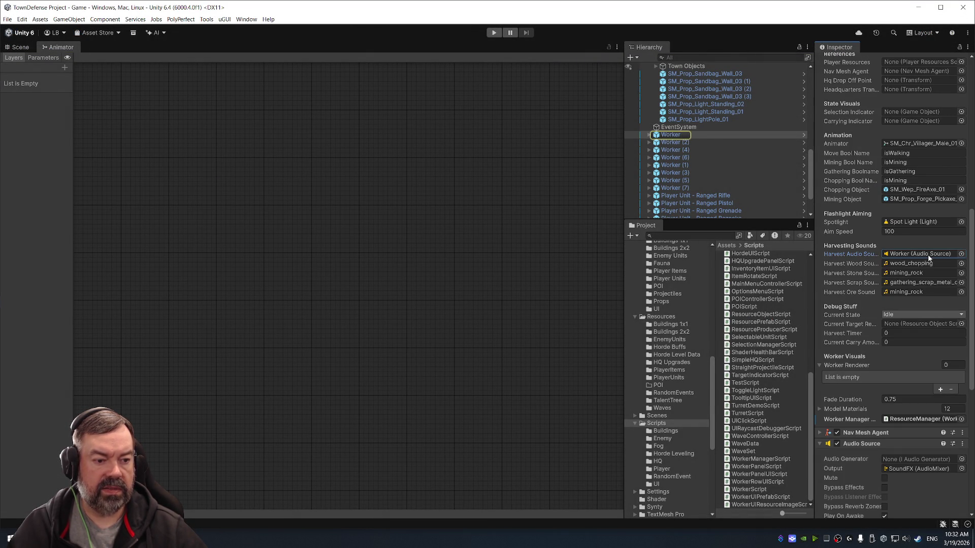
key(alt+Tab)
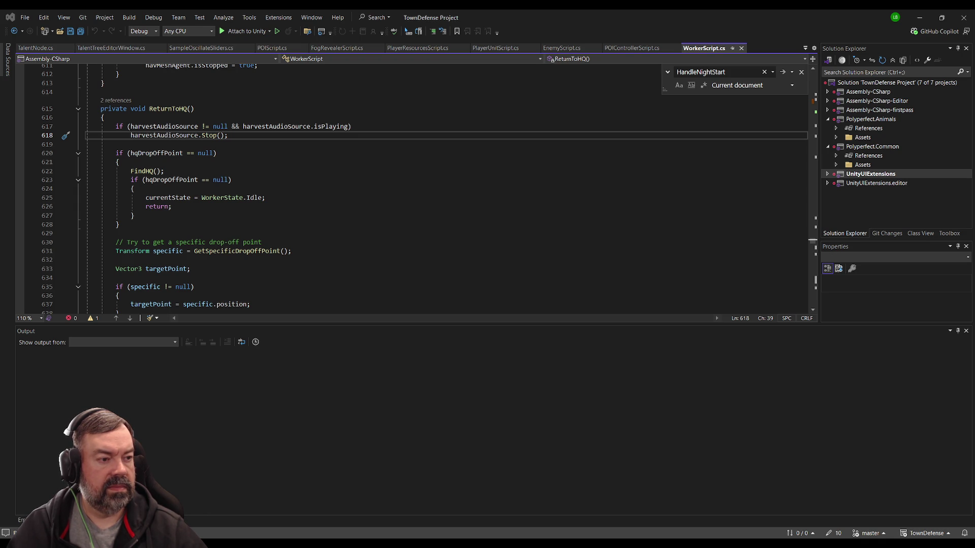
Step: Search WorkerScript for 'Idle' until reaching case WorkerState.Idle in Update()
key(ctrl+minus)
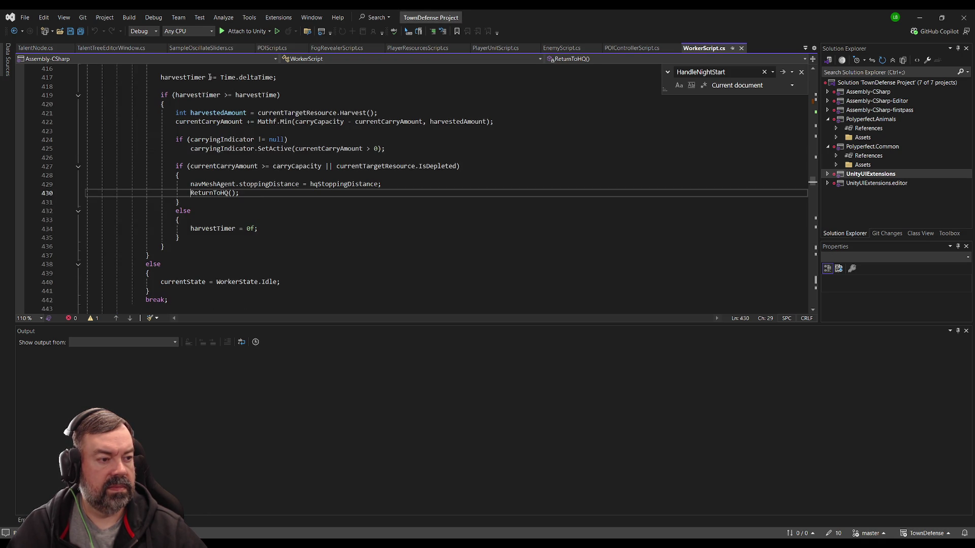
scroll(270, 220, up, 1)
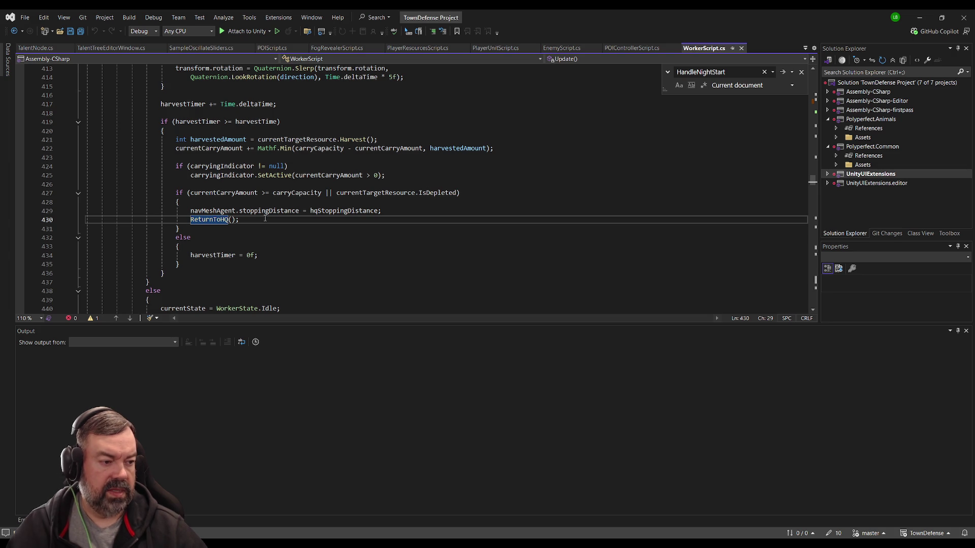
key(ctrl+shift+minus)
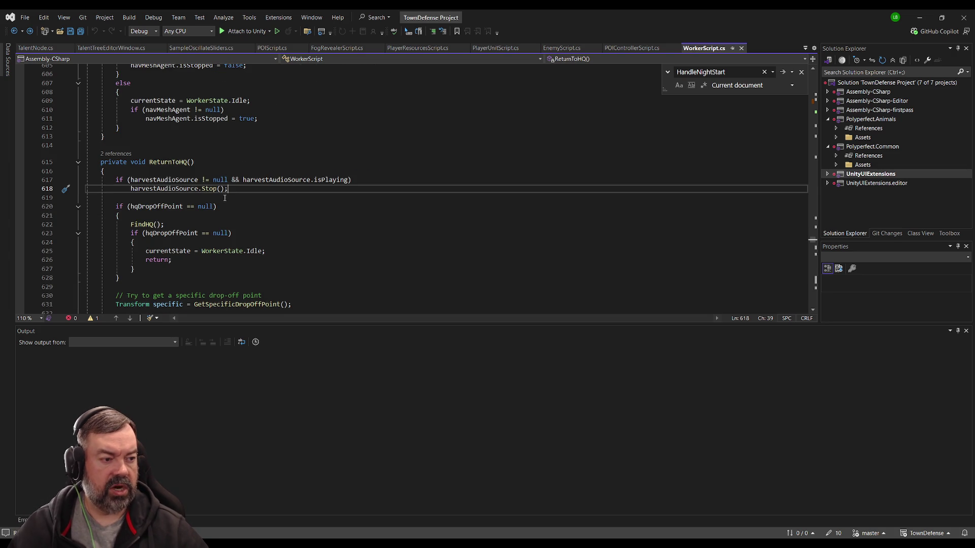
scroll(213, 215, down, 2)
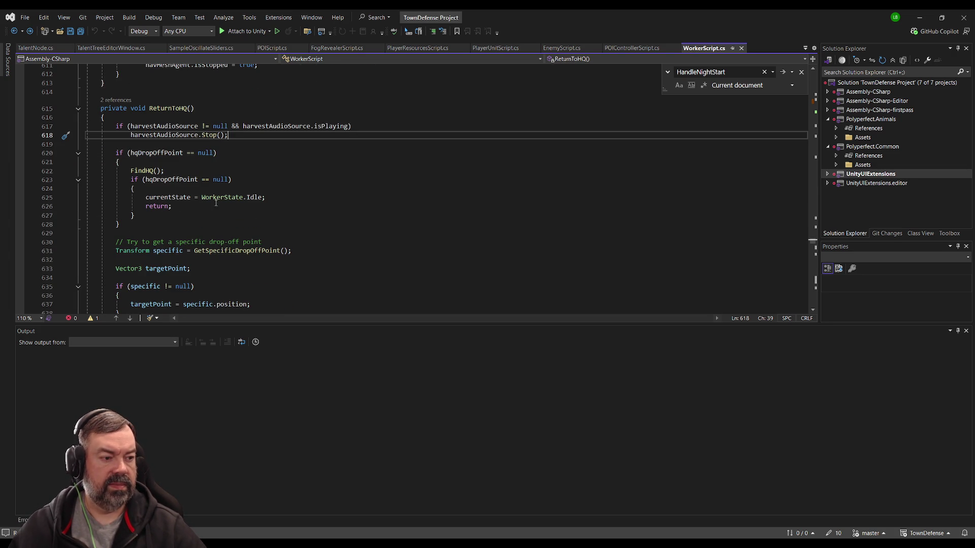
double_click(254, 197)
key(ctrl+f)
key(Return)
key(Return)
key(Return)
key(Return)
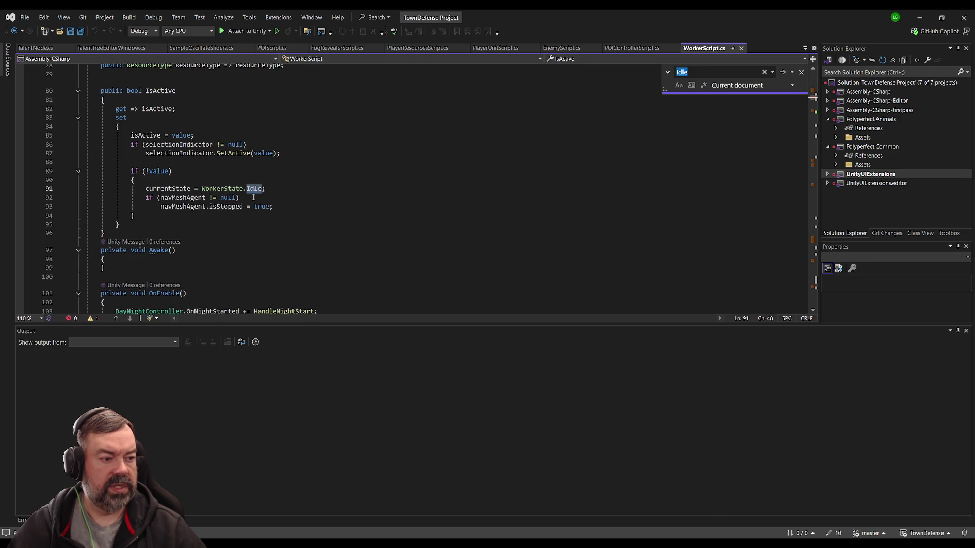
key(Return)
key(Return)
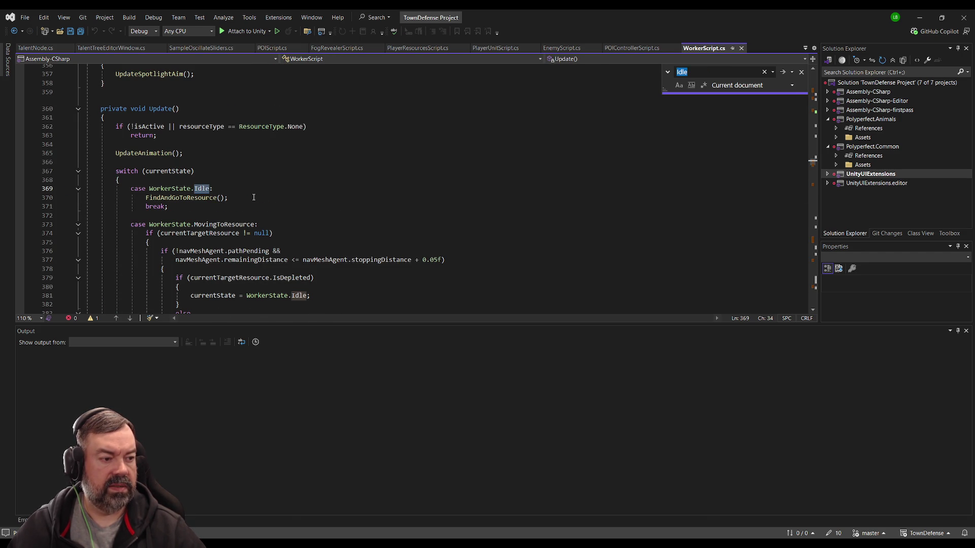
click(247, 191)
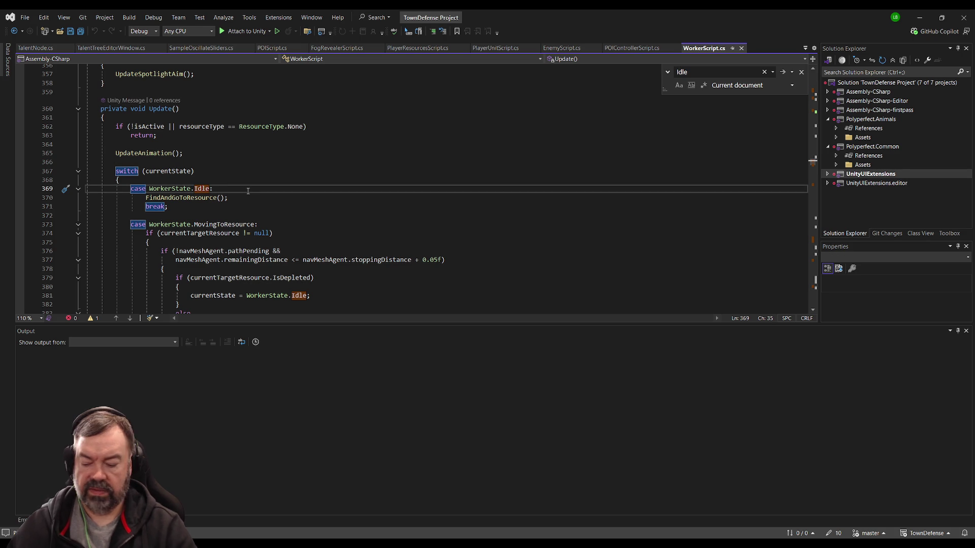
Step: Add GetComponent<AudioSource>().Stop(); on a new line under case WorkerState.Idle:
key(Return)
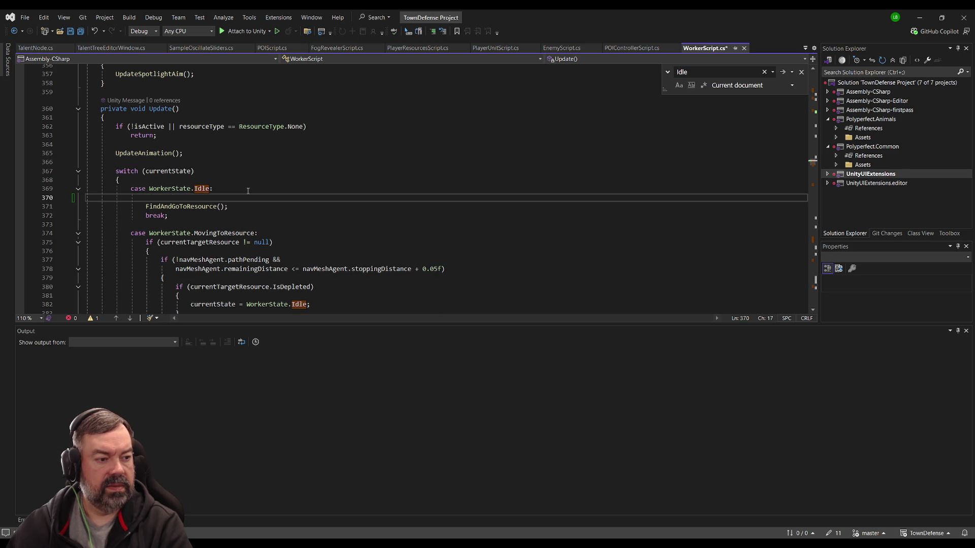
text(GetClosestHQPoint<)
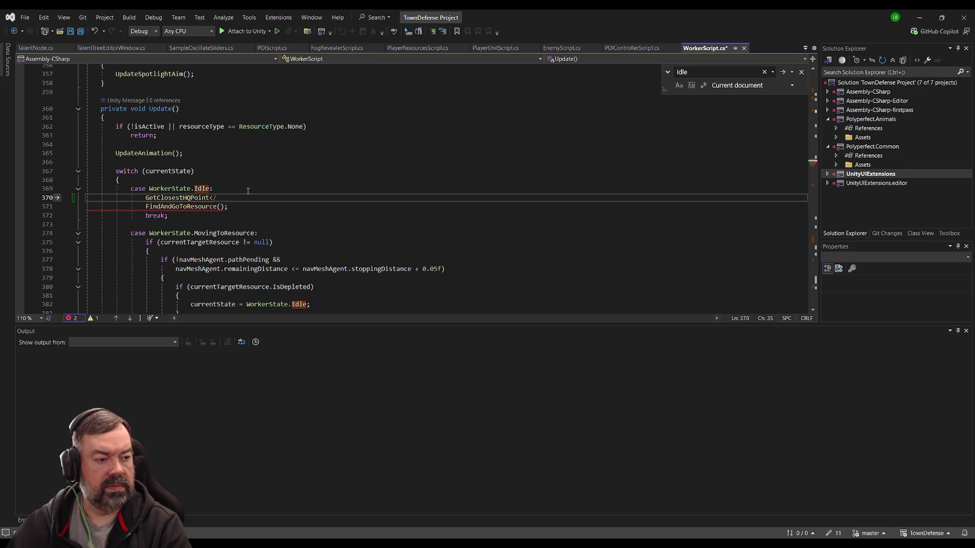
key(BackSpace)
key(BackSpace)
key(BackSpace)
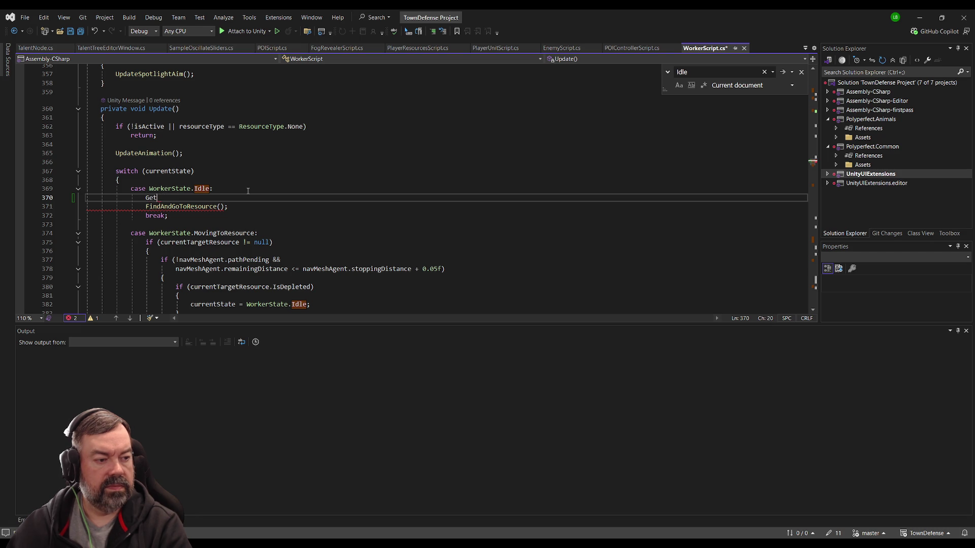
text(<A)
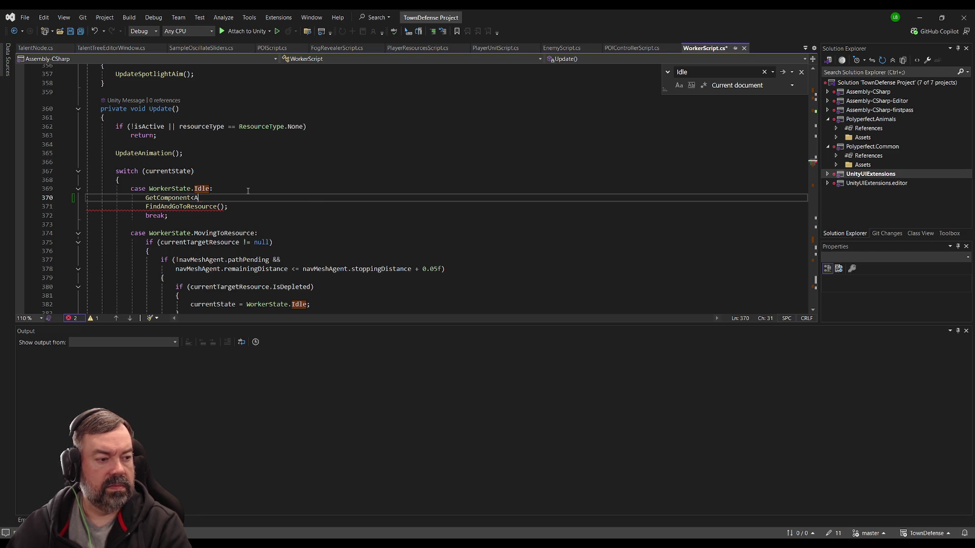
text(Uarce>()
text(.Stop();)
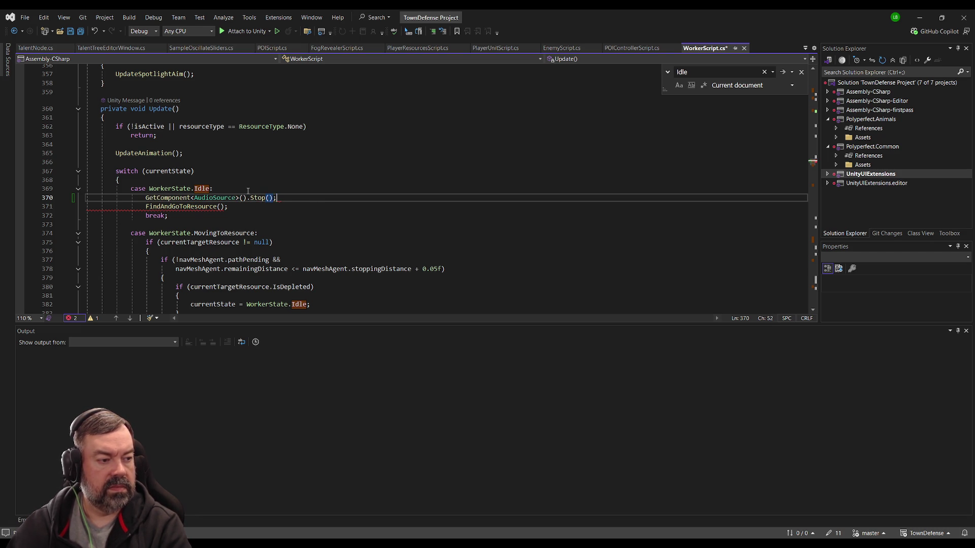
Step: Save WorkerScript and let Unity recompile it, then return to the code
key(ctrl+s)
key(alt+Tab)
click(495, 32)
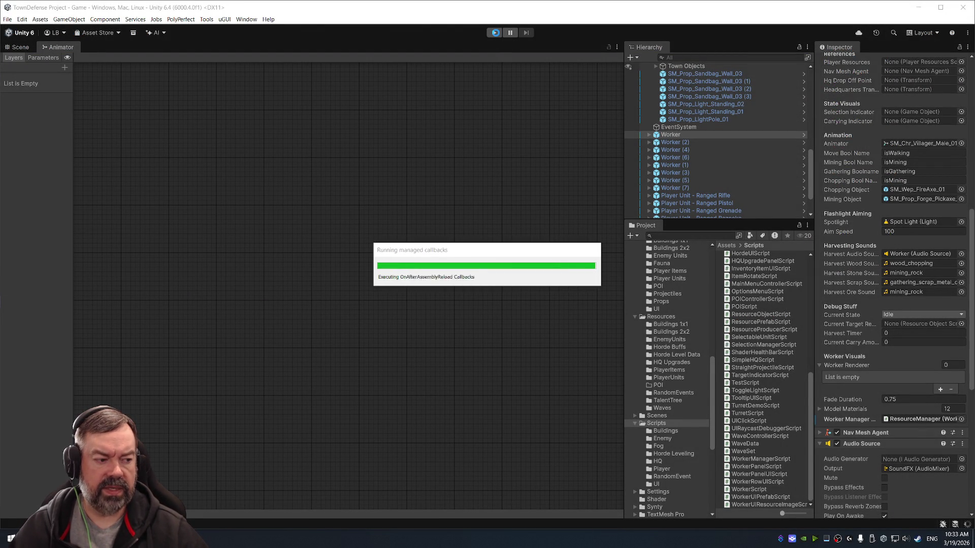
key(alt+Tab)
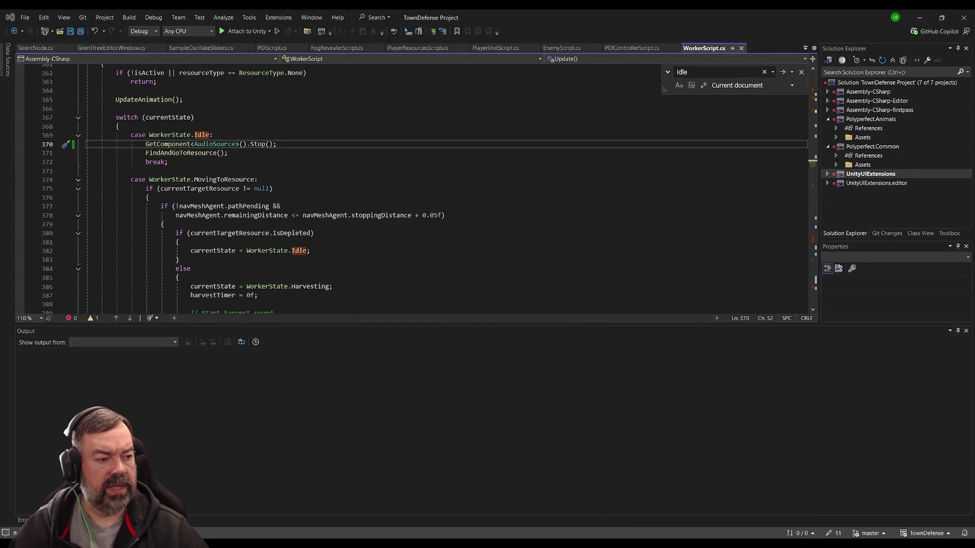
Step: Go to the FindAndGoToResource definition from line 371 and scroll through its resource selection
scroll(406, 188, down, 3)
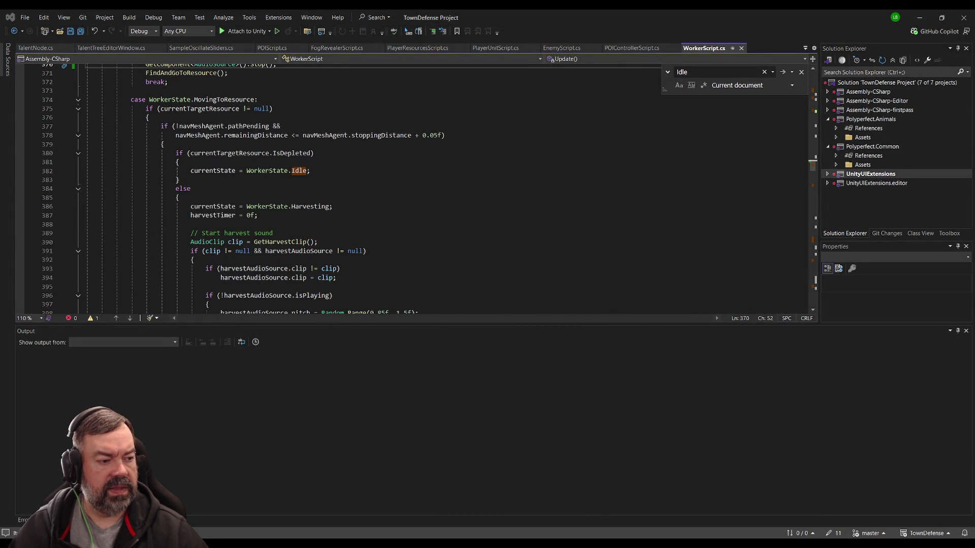
scroll(351, 188, up, 1)
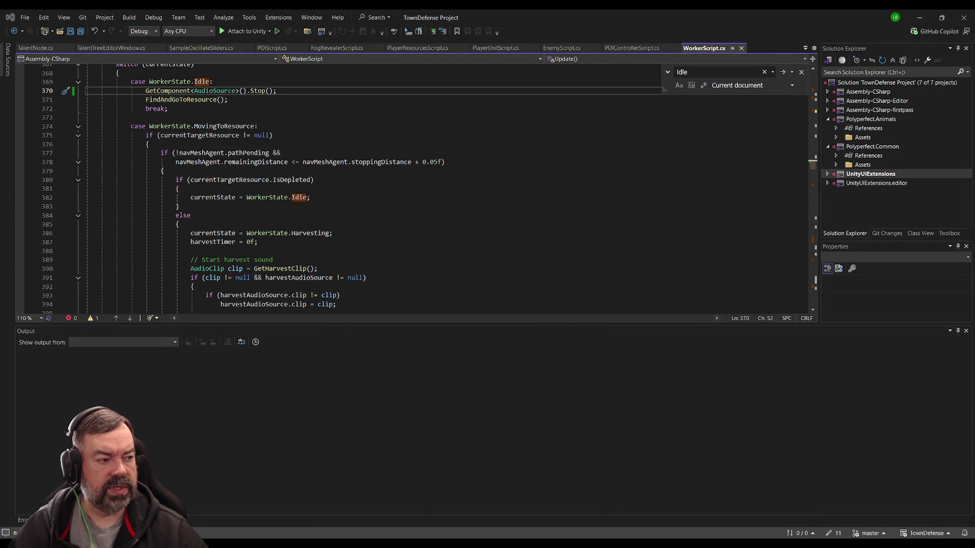
scroll(425, 190, up, 3)
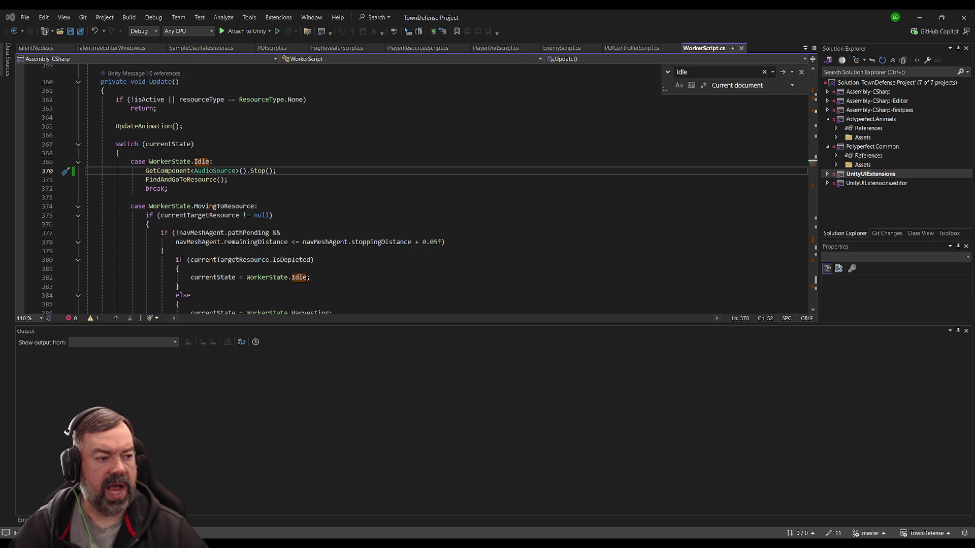
click(225, 160)
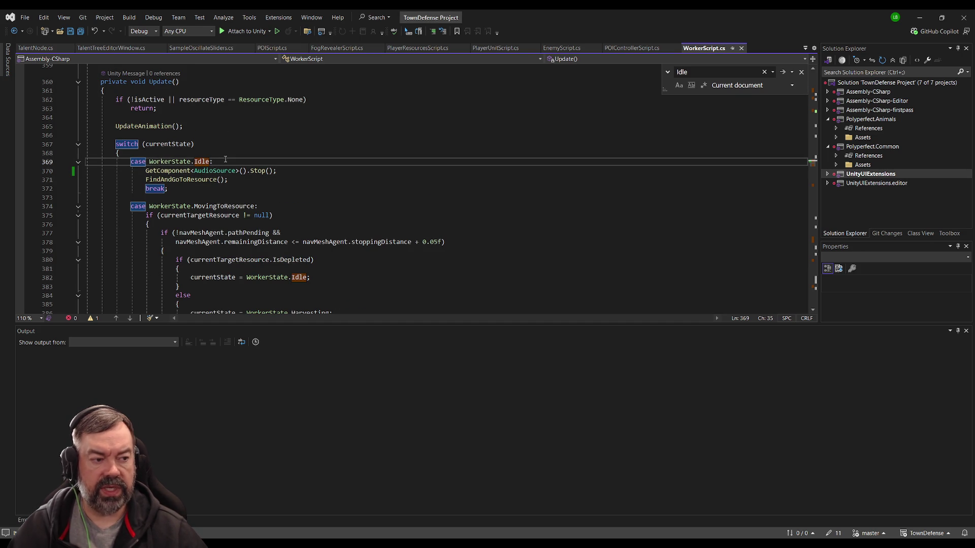
click(192, 181)
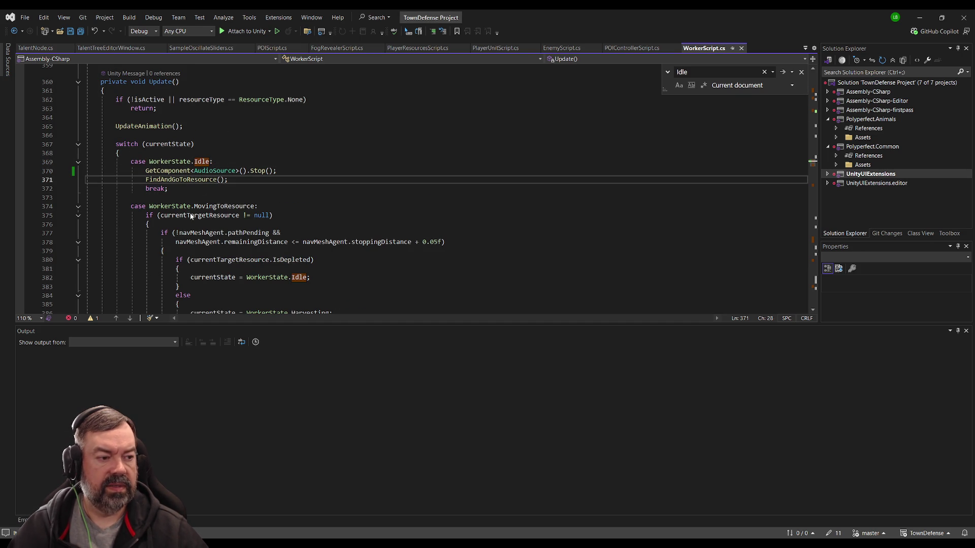
key(F12)
scroll(264, 205, down, 8)
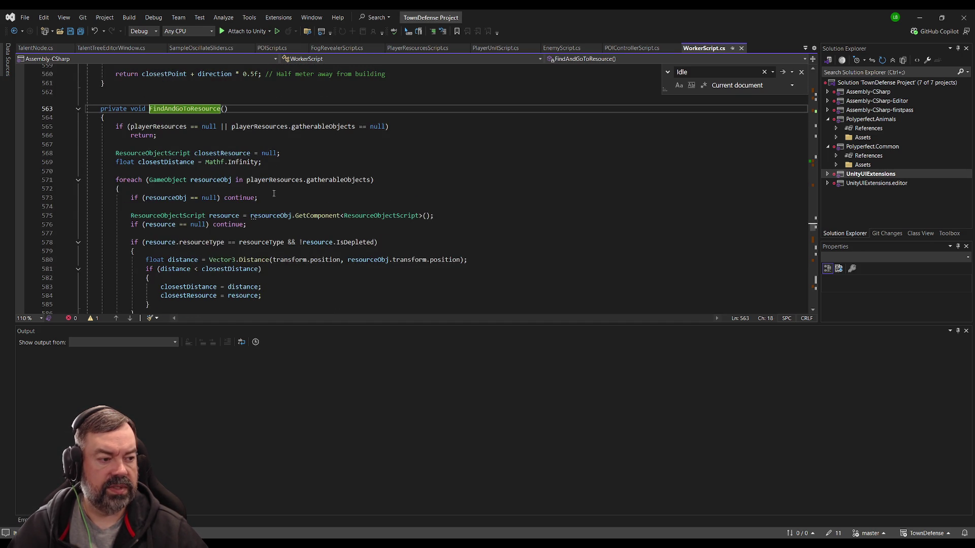
scroll(274, 193, down, 3)
scroll(265, 199, down, 5)
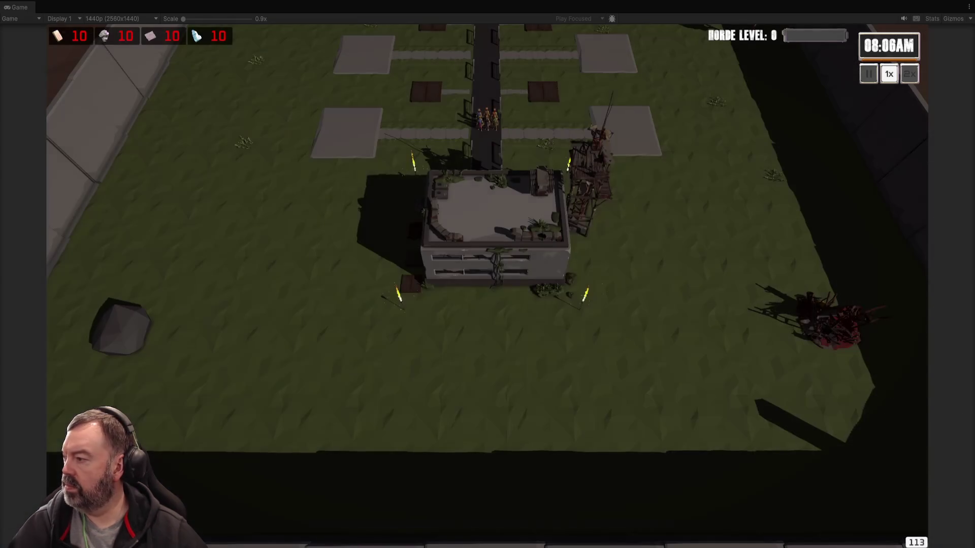
Step: In the HQ panel, assign the first two workers to wood and switch the third and fourth among stone, pink and crystal
click(545, 222)
click(545, 258)
click(545, 294)
click(577, 294)
click(609, 294)
click(616, 332)
click(577, 294)
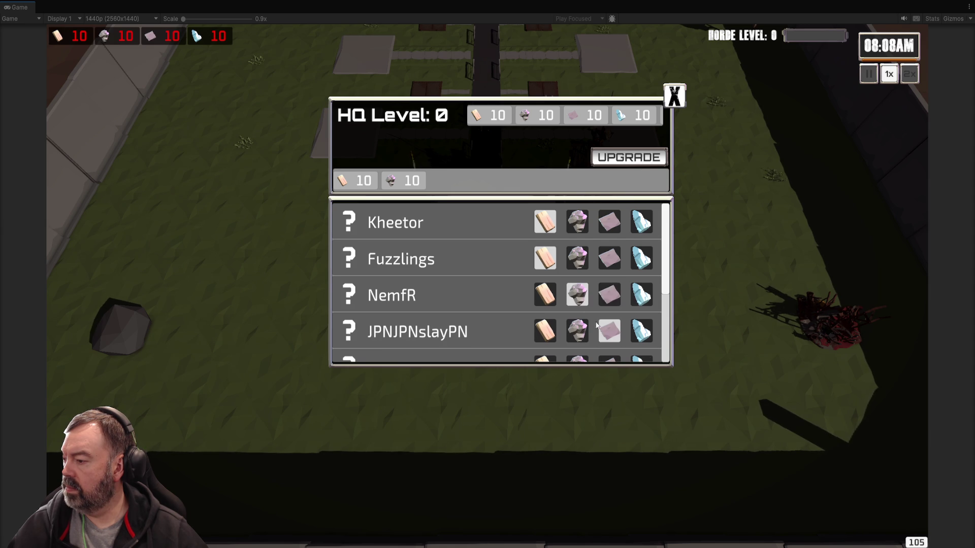
Step: Further down the worker list, set the remaining workers to stone, crystal and pink
scroll(635, 315, down, 1)
click(641, 302)
scroll(640, 342, down, 1)
click(641, 310)
scroll(604, 320, down, 2)
click(609, 310)
click(582, 310)
click(609, 273)
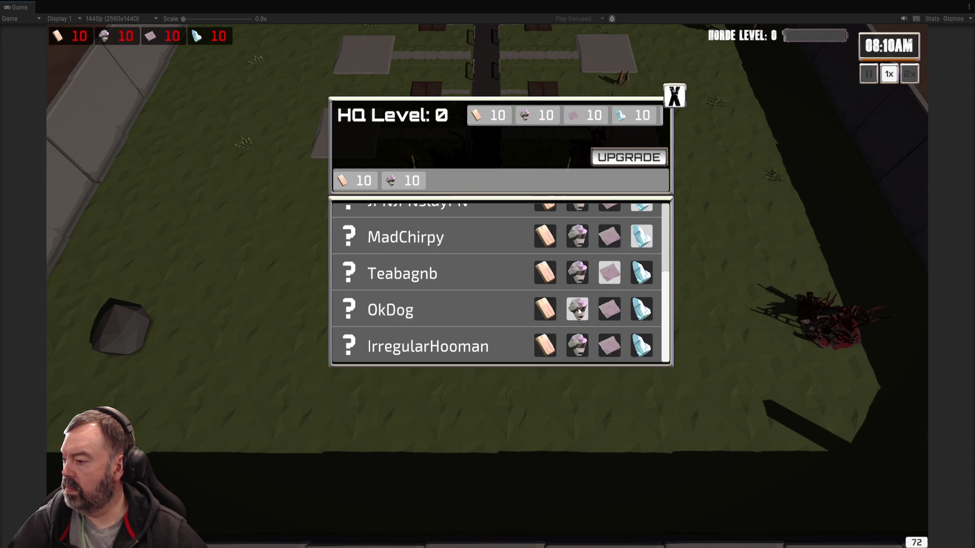
click(607, 343)
scroll(598, 293, up, 1)
scroll(598, 293, up, 1)
Step: Close the HQ panel and pan the camera left, then right past the rock toward the debris pile
click(675, 95)
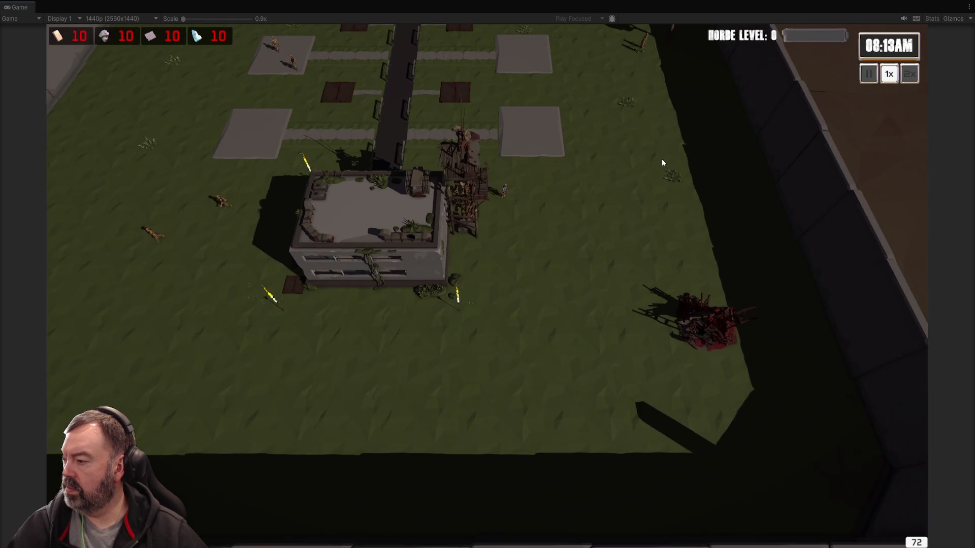
key(a)
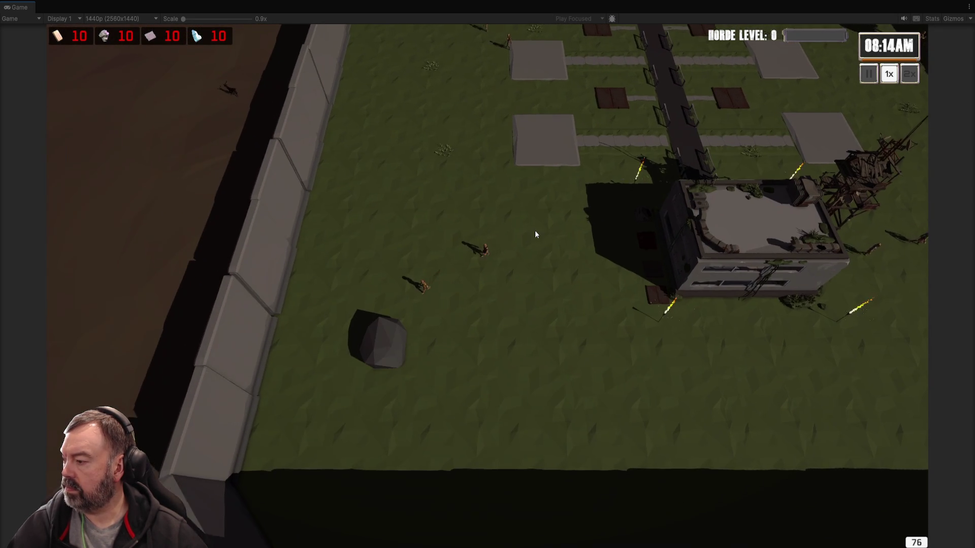
scroll(536, 234, up, 3)
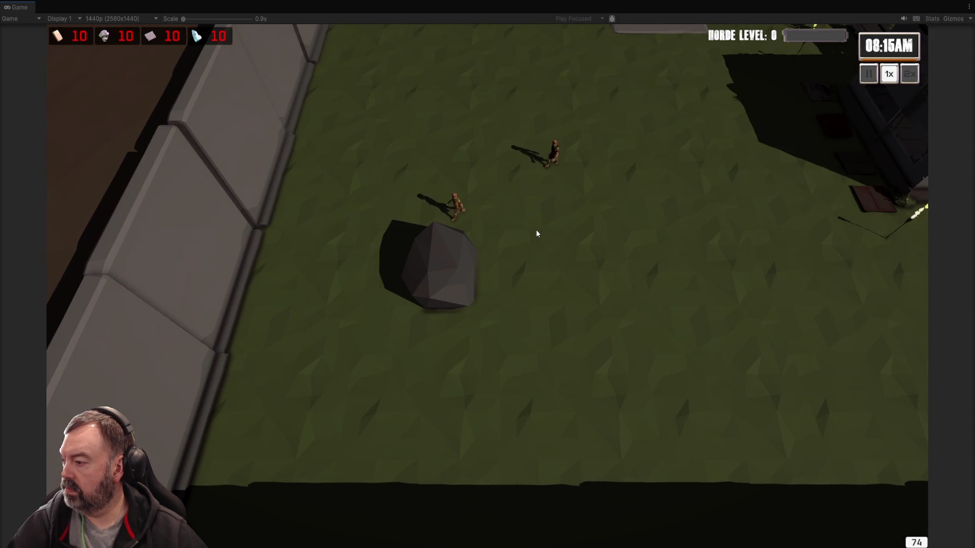
scroll(539, 231, down, 2)
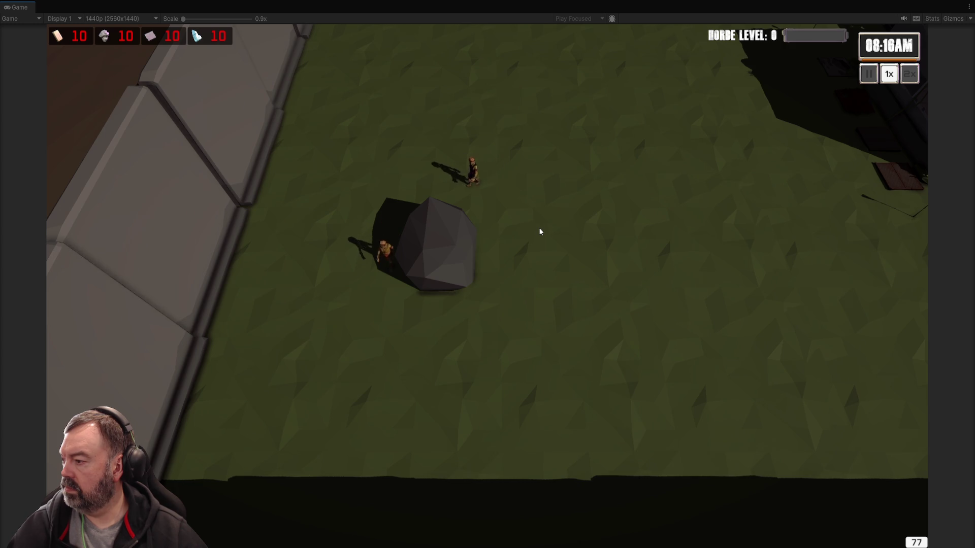
scroll(540, 231, up, 3)
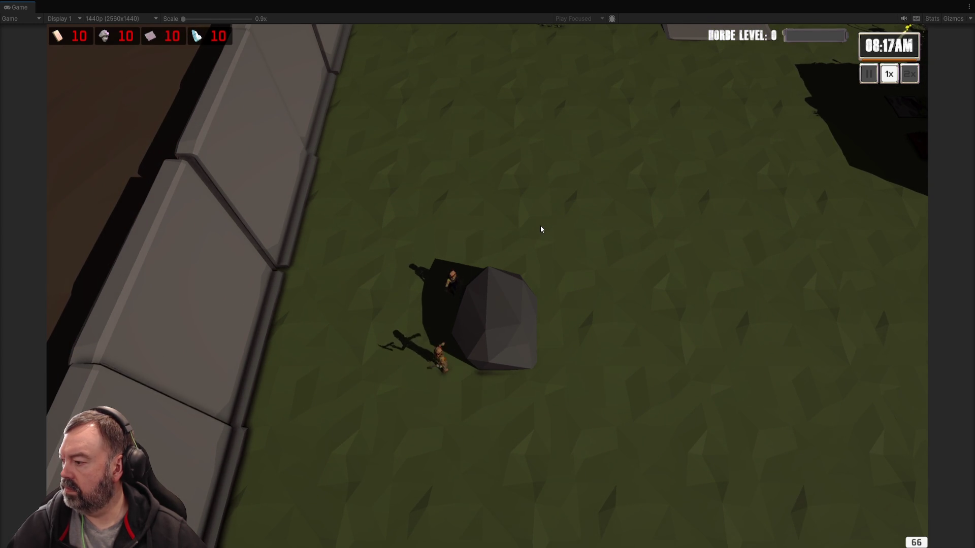
key(d)
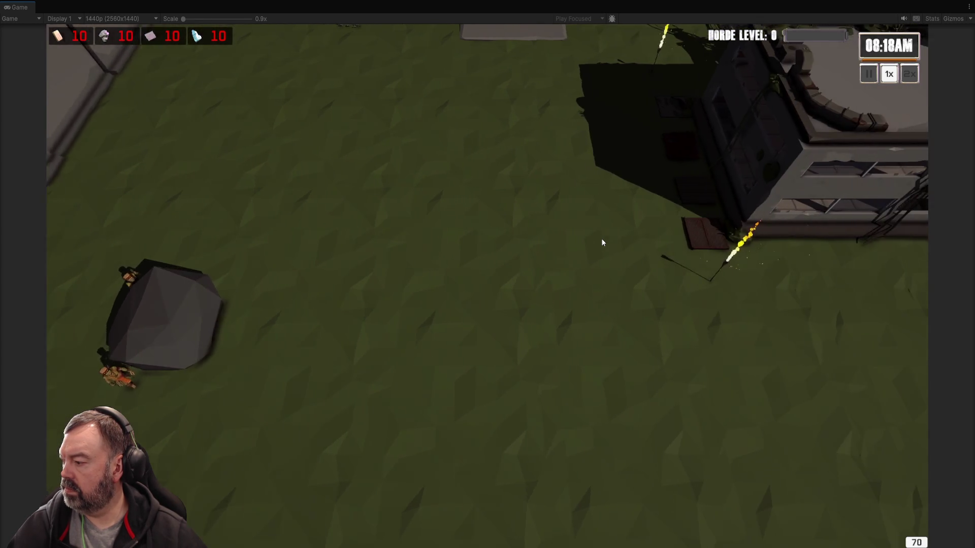
key(d)
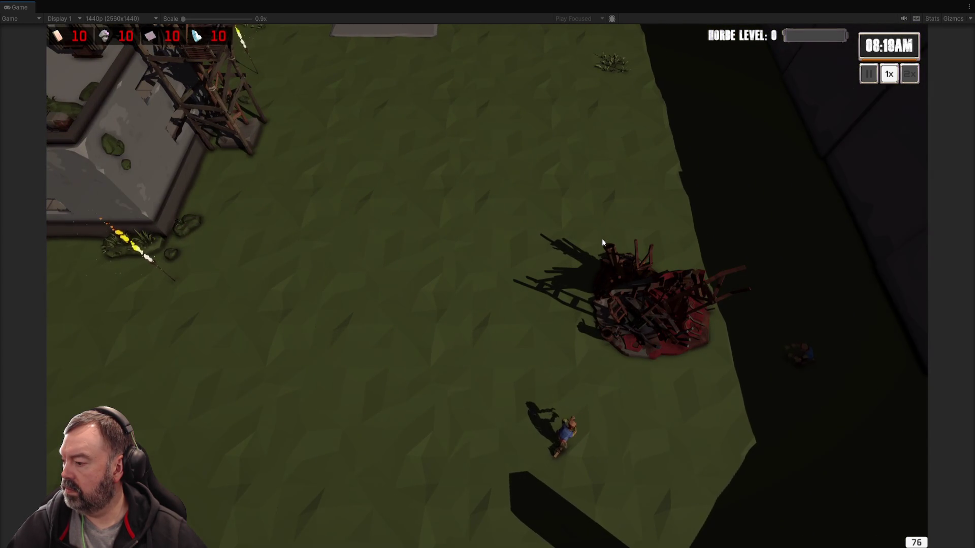